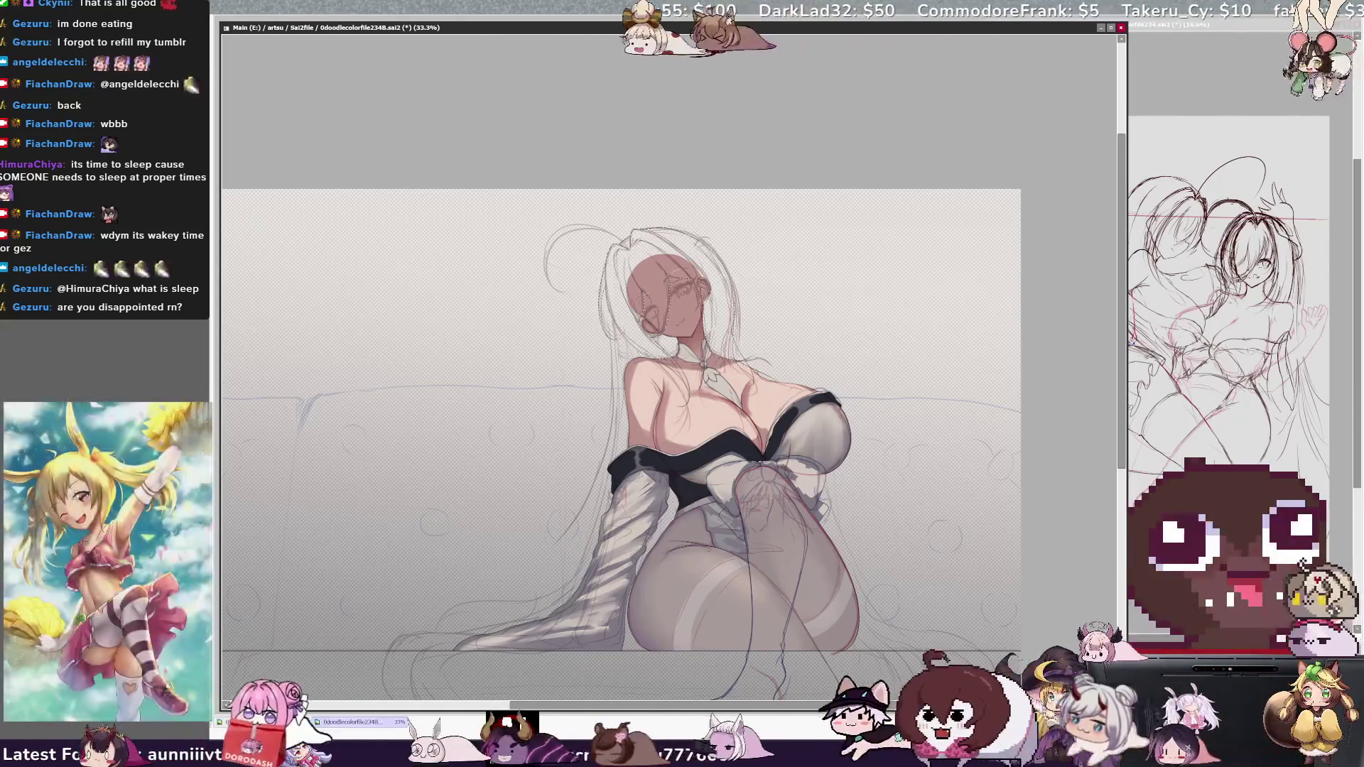
Undo the flat skin-tone blob on the face and brush silver hair strands over it
key("ctrl+z")
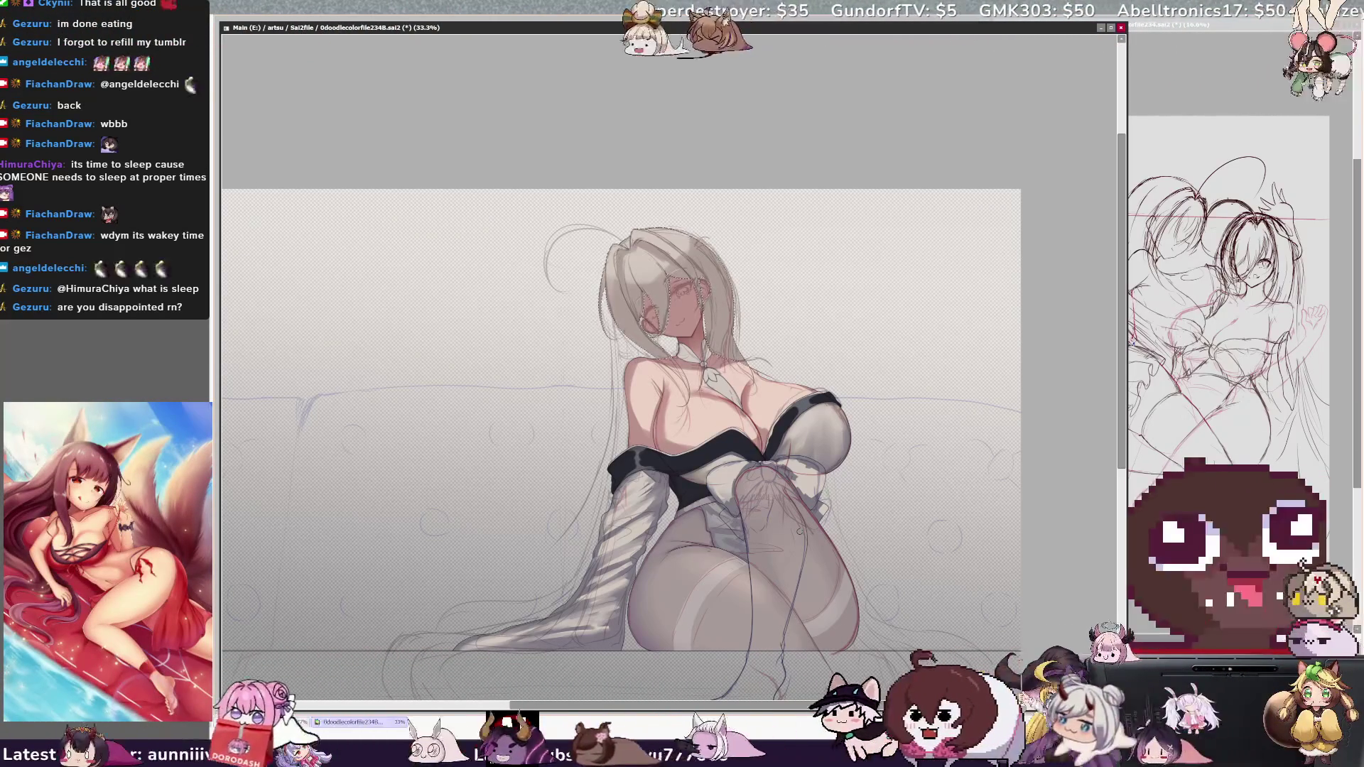
left_click_drag(728, 706, 760, 709)
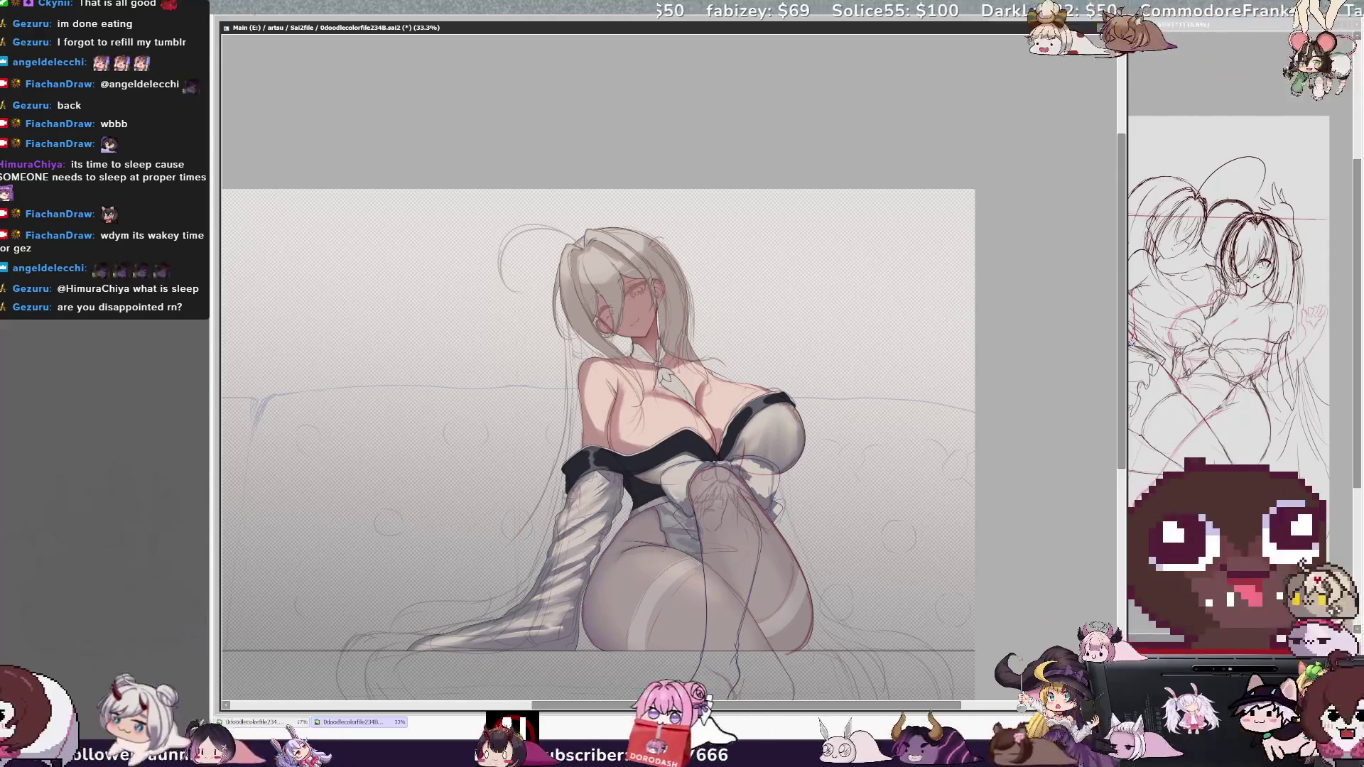
key("ctrl+plus")
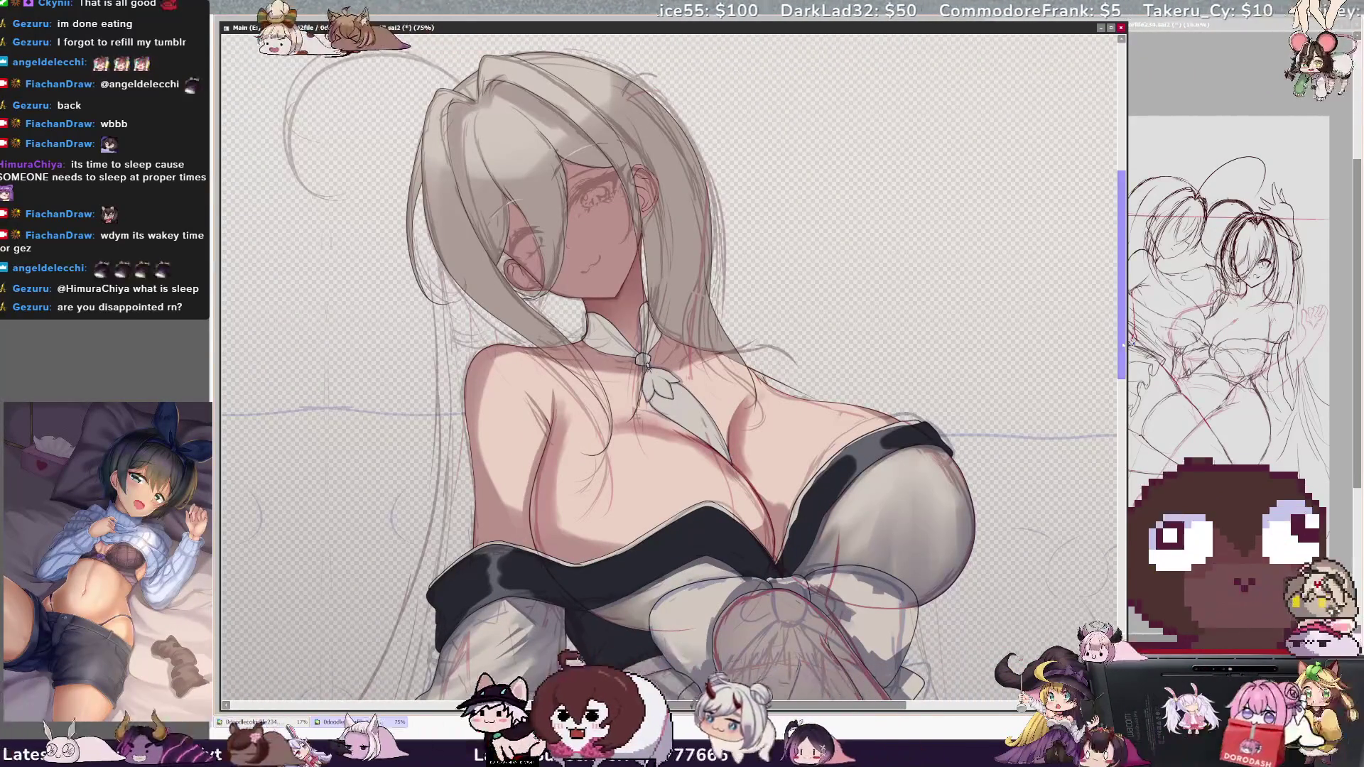
scroll(668, 366, "down", 1)
scroll(668, 366, "down", 5)
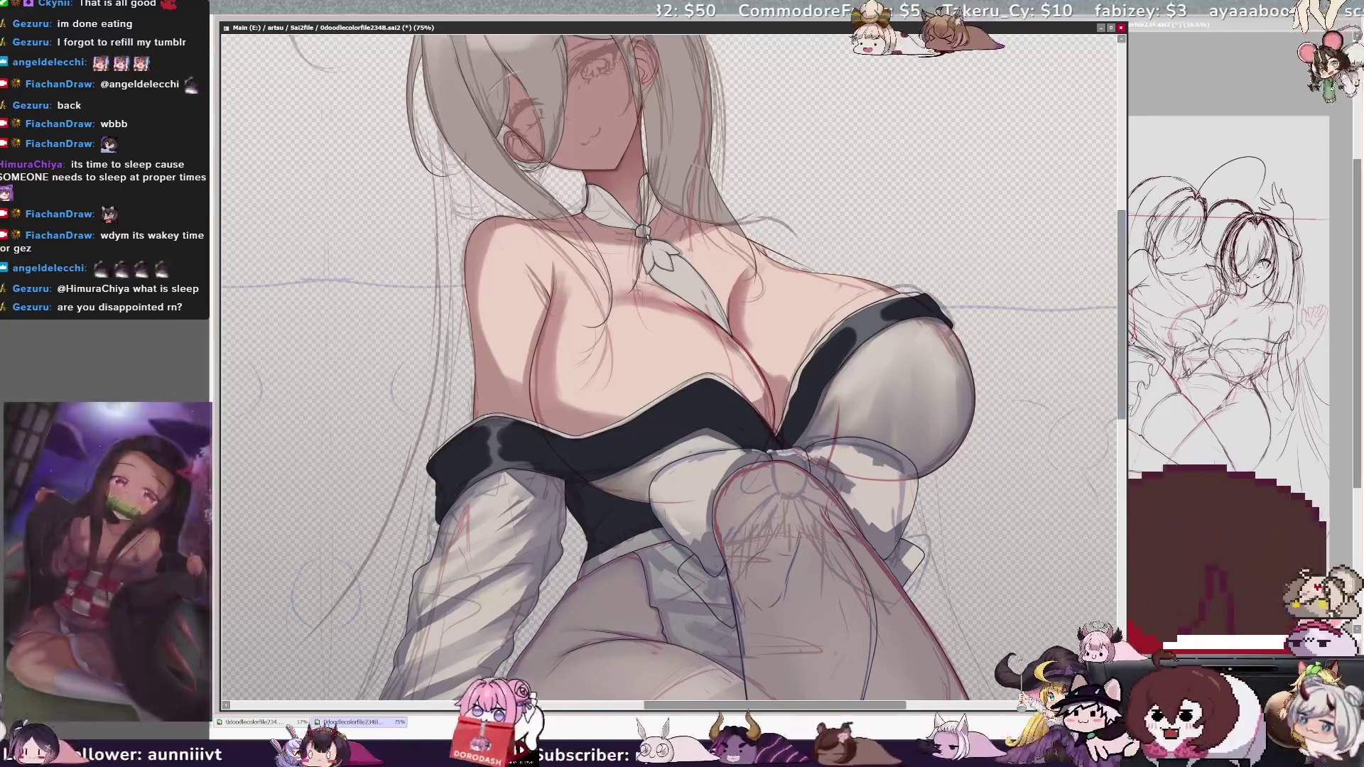
key("ctrl+minus")
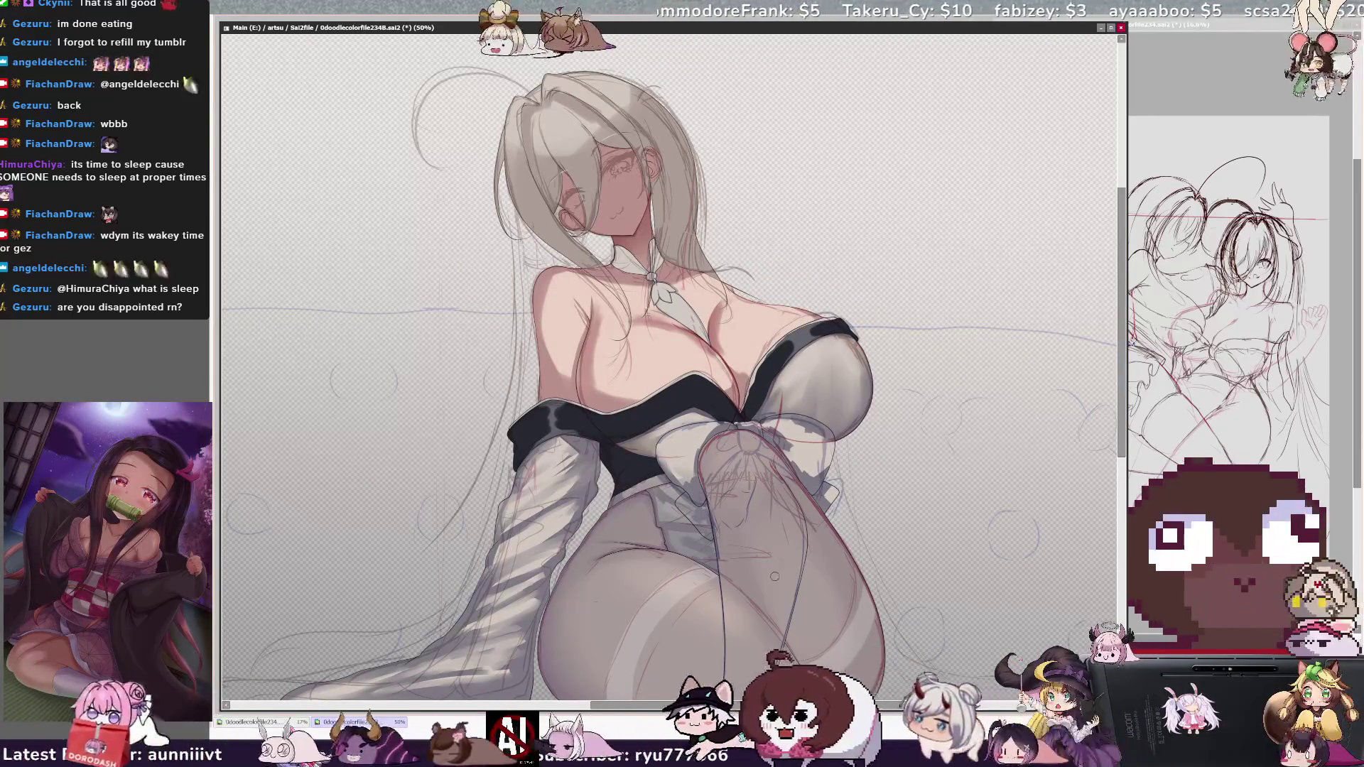
key("ctrl+plus")
key("ctrl+plus")
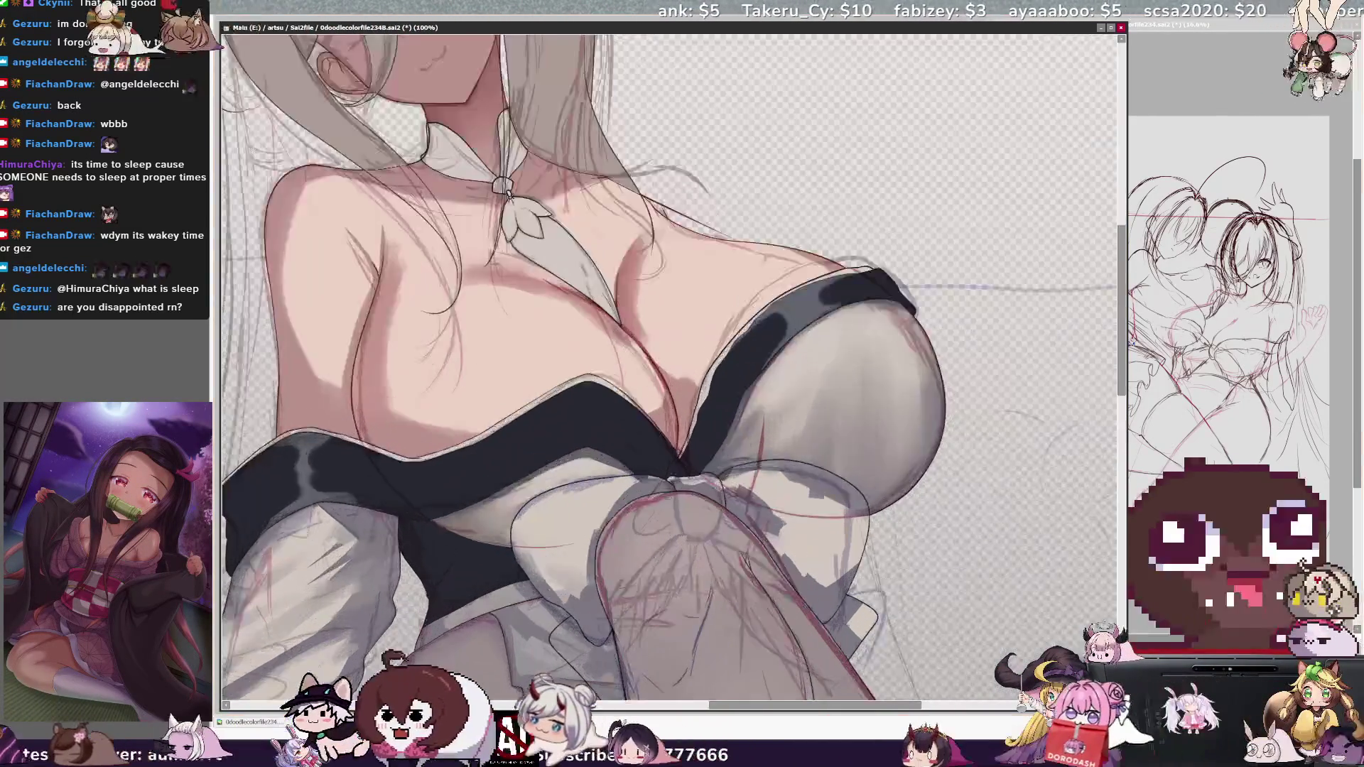
key("ctrl+plus")
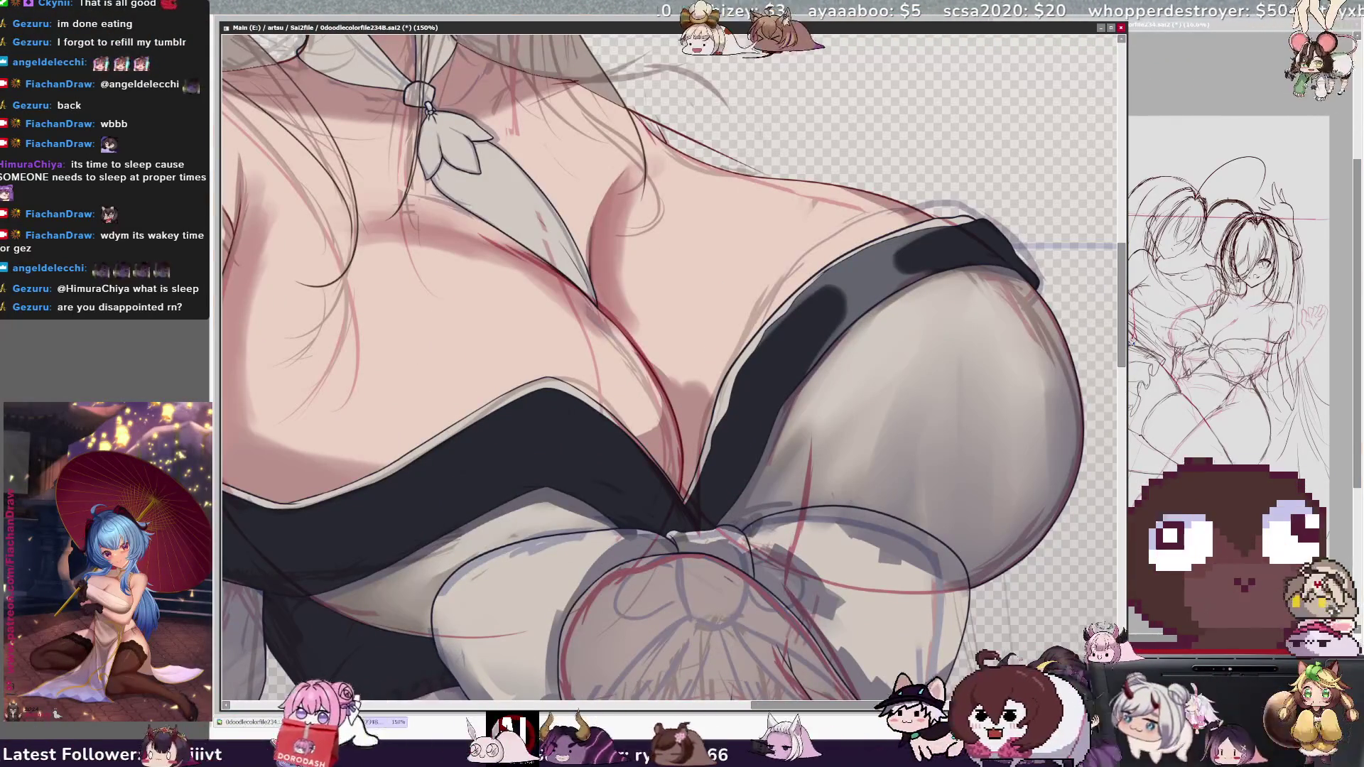
key("h")
key("h")
key("h")
key("h")
key("h")
key("h")
key("minus")
key("minus")
key("minus")
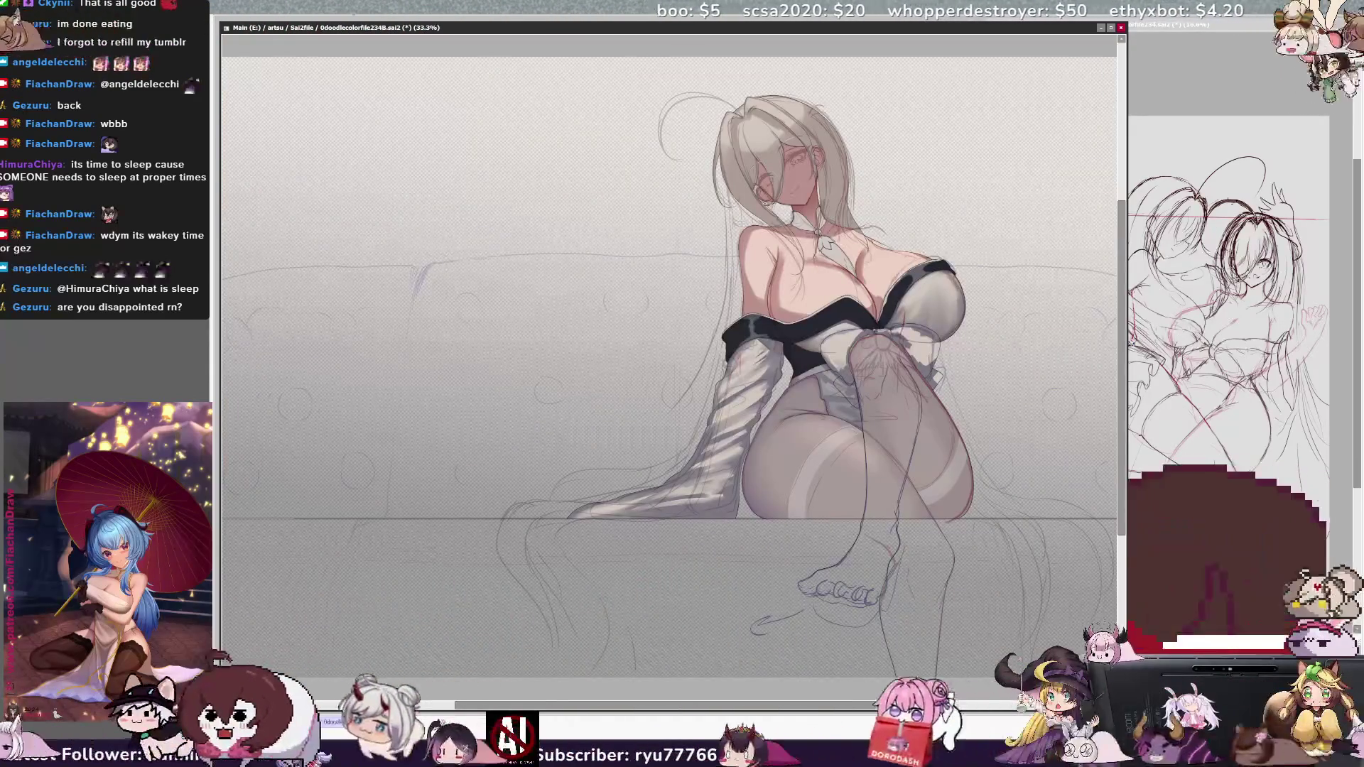
key("plus")
key("plus")
key("minus")
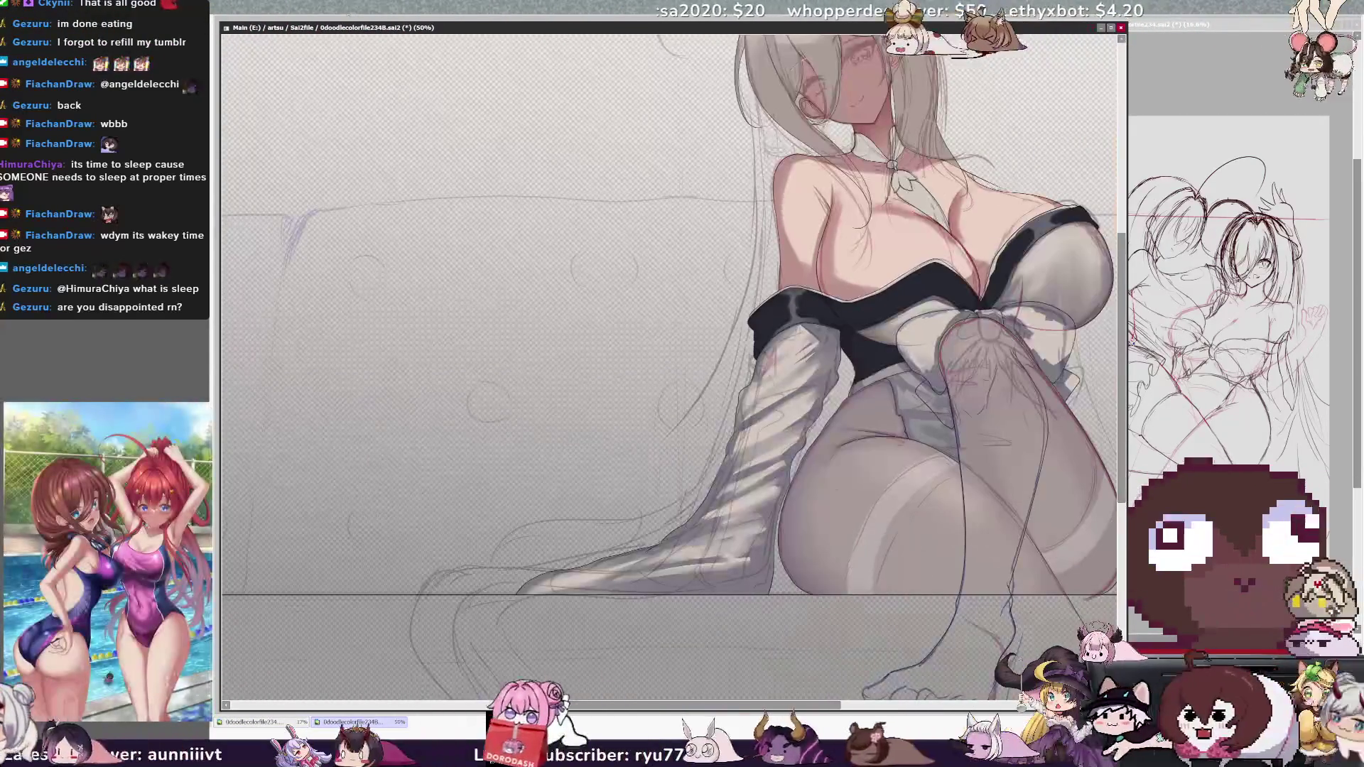
scroll(668, 370, "right", 5)
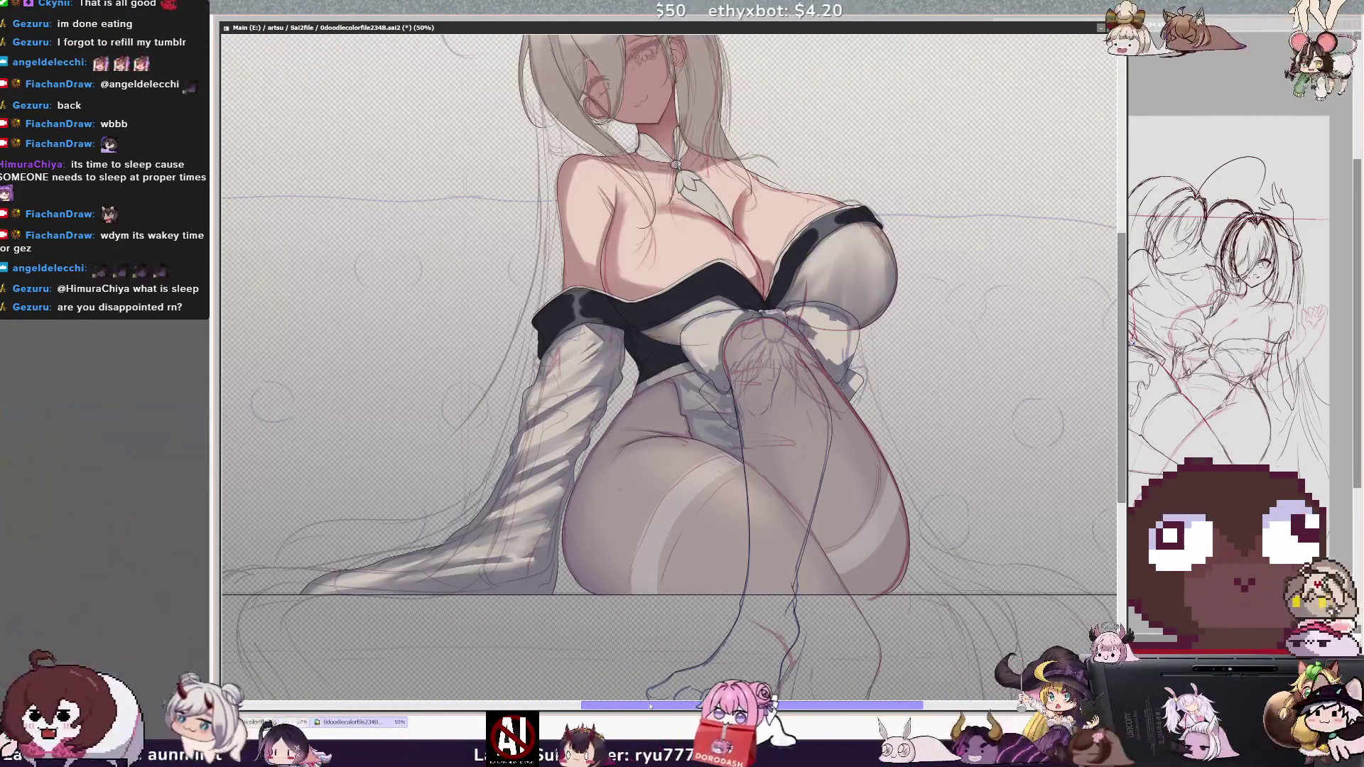
left_click_drag(1124, 446, 1123, 401)
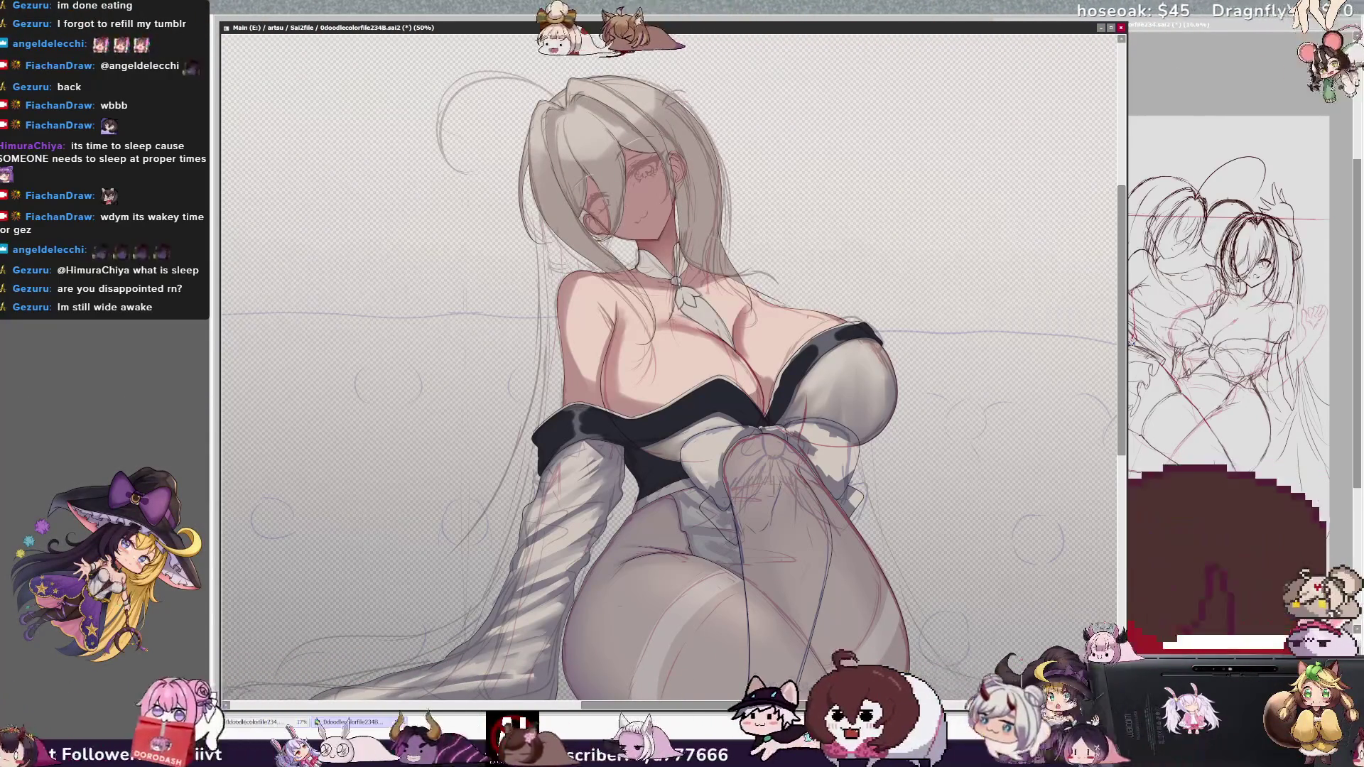
key("ctrl+plus")
key("ctrl+plus")
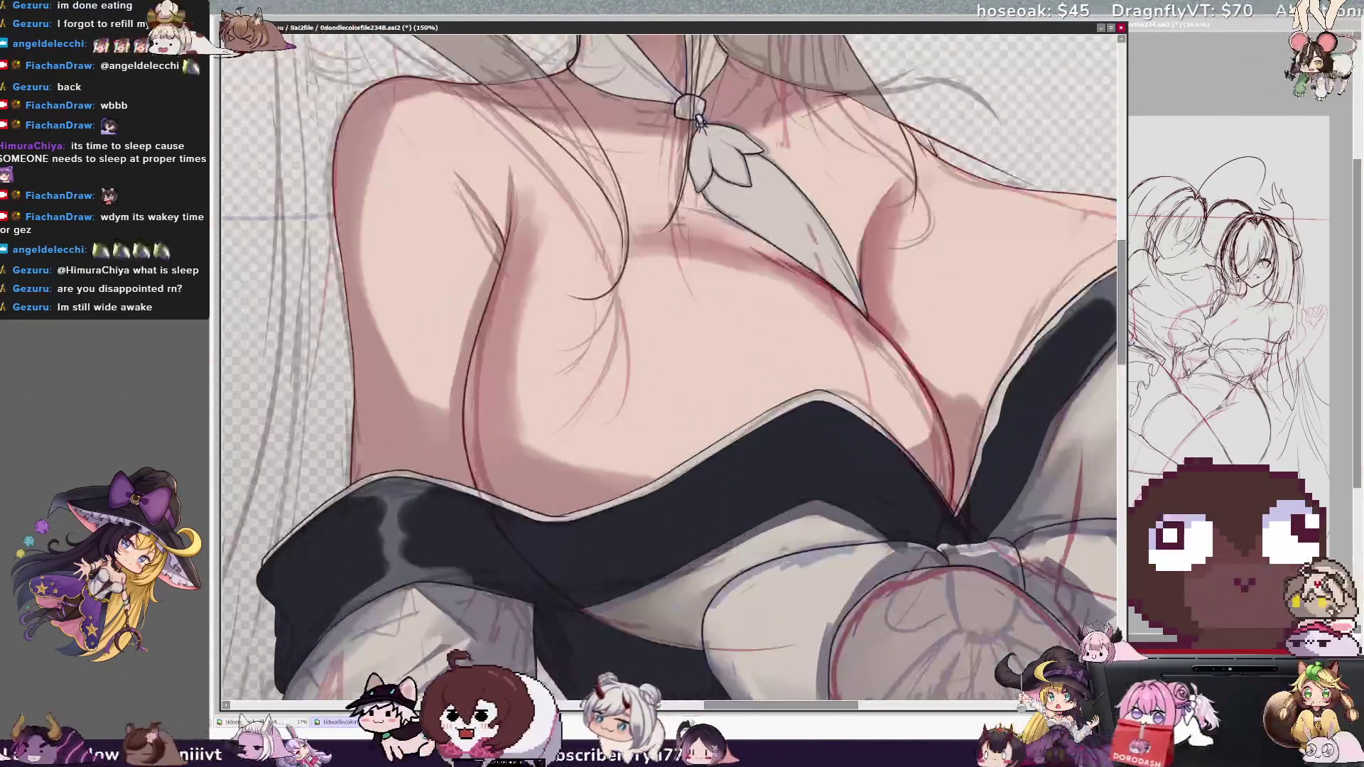
Pan and rotate the view so the head is upright, then stroke a white shine across the bangs
scroll(836, 311, "up", 5)
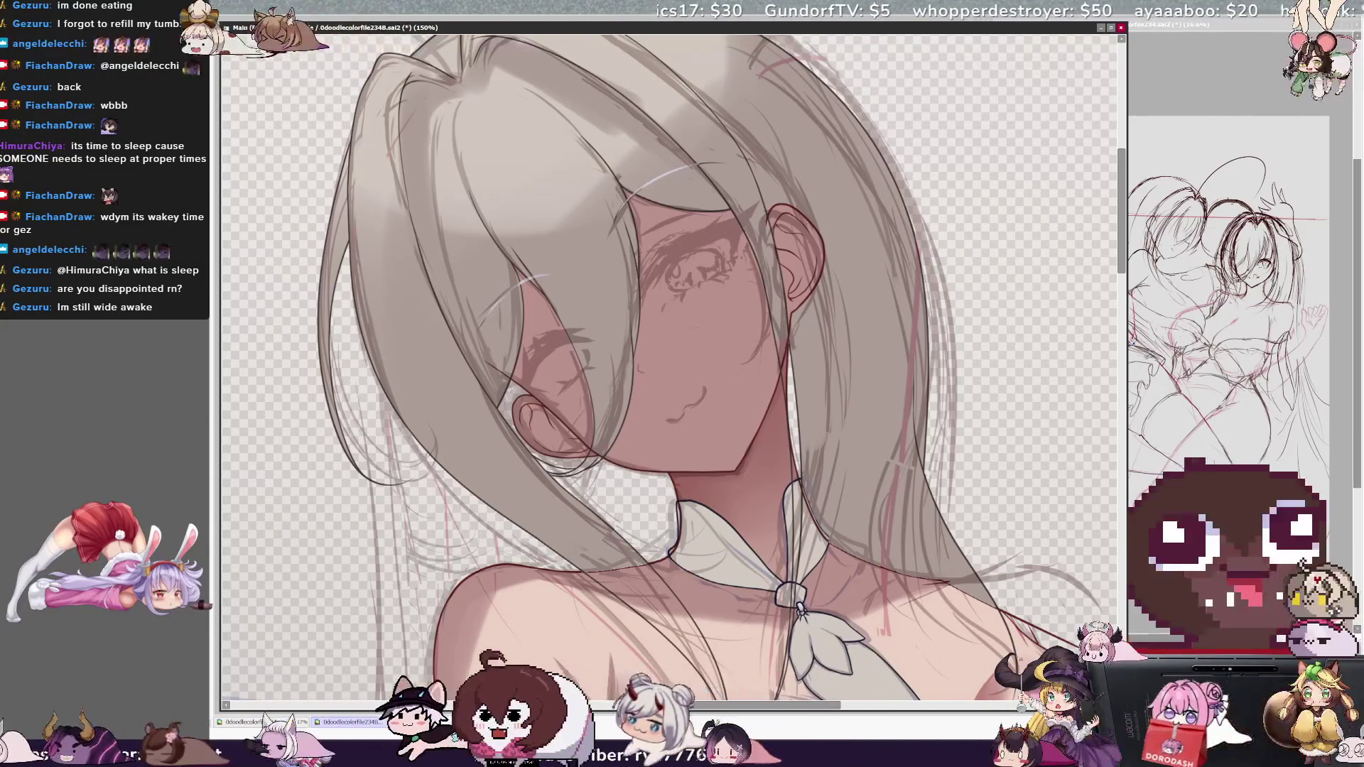
mouse_move(777, 705)
left_mouse_down()
mouse_move(827, 703)
mouse_move(789, 704)
left_mouse_up()
left_click_drag(1119, 273, 1117, 243)
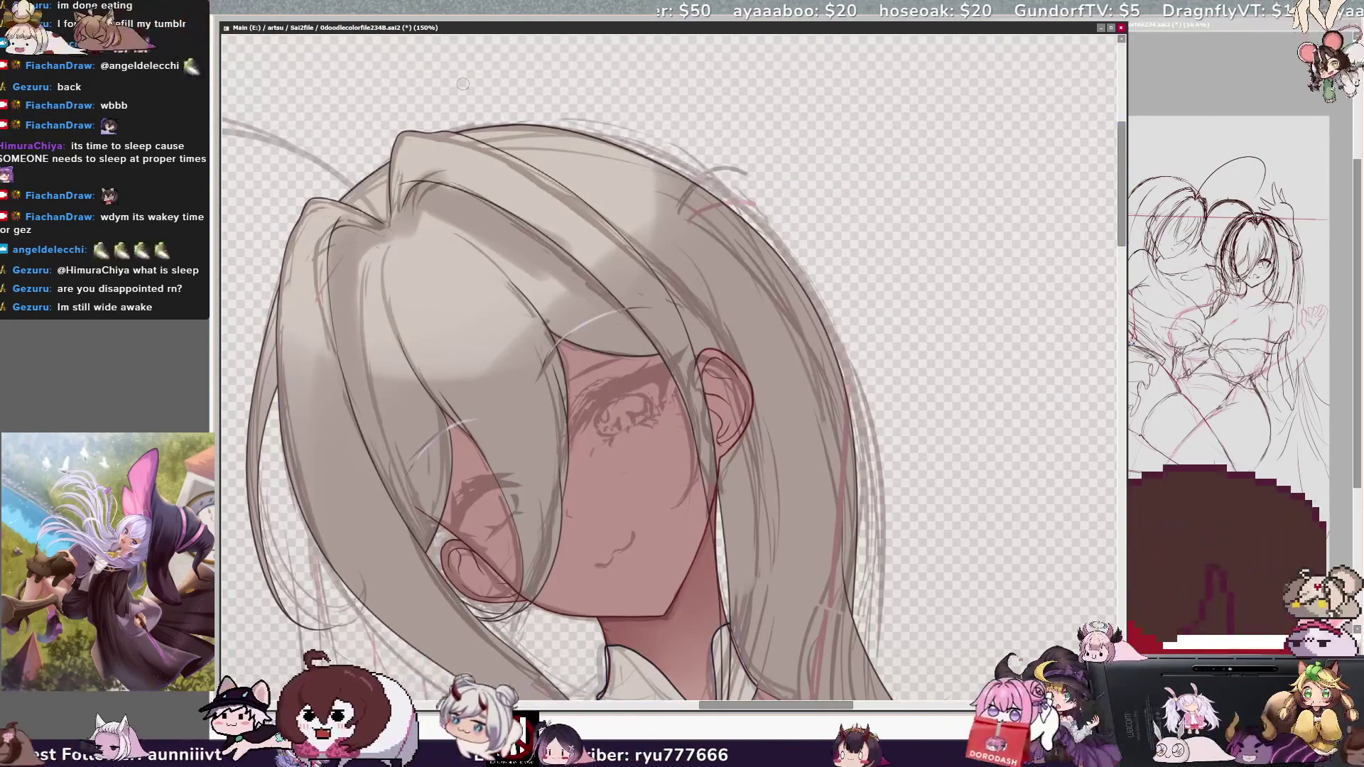
key("End")
key("End")
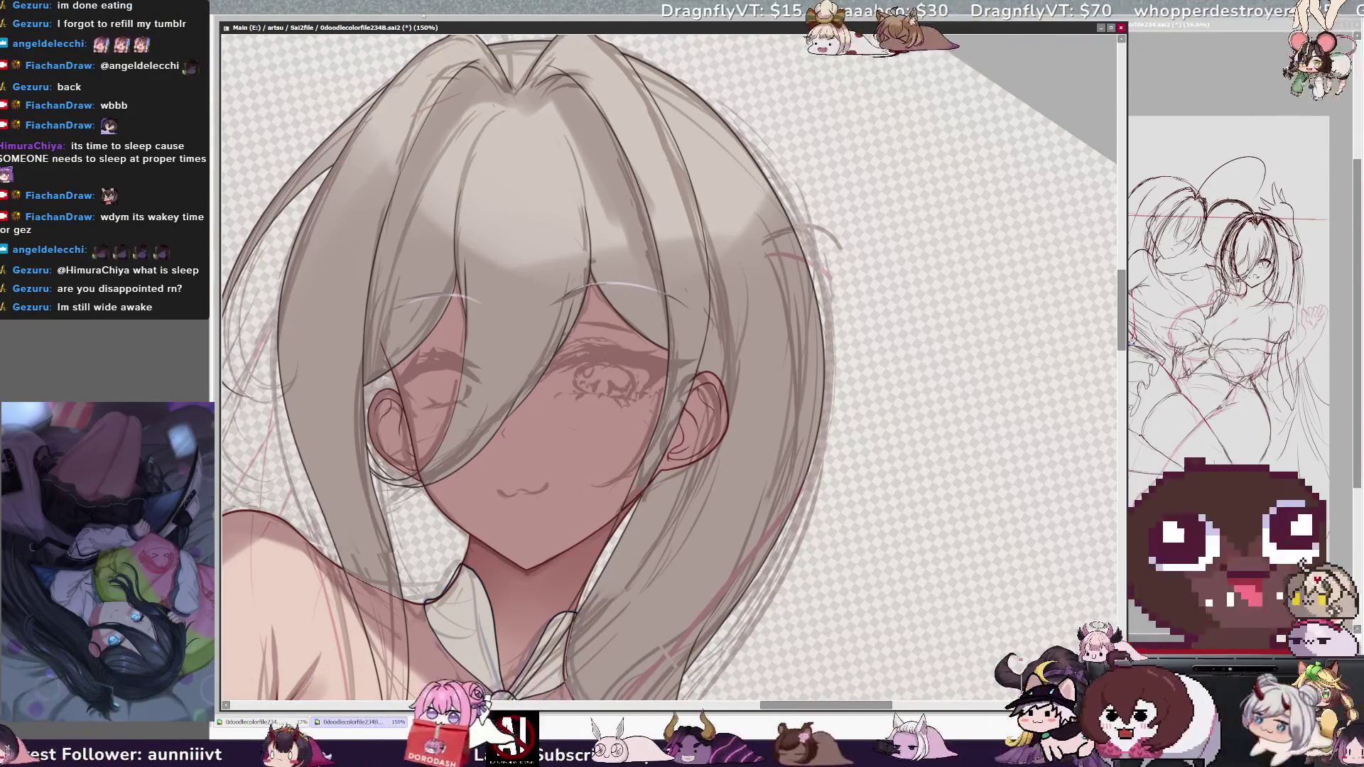
key("Delete")
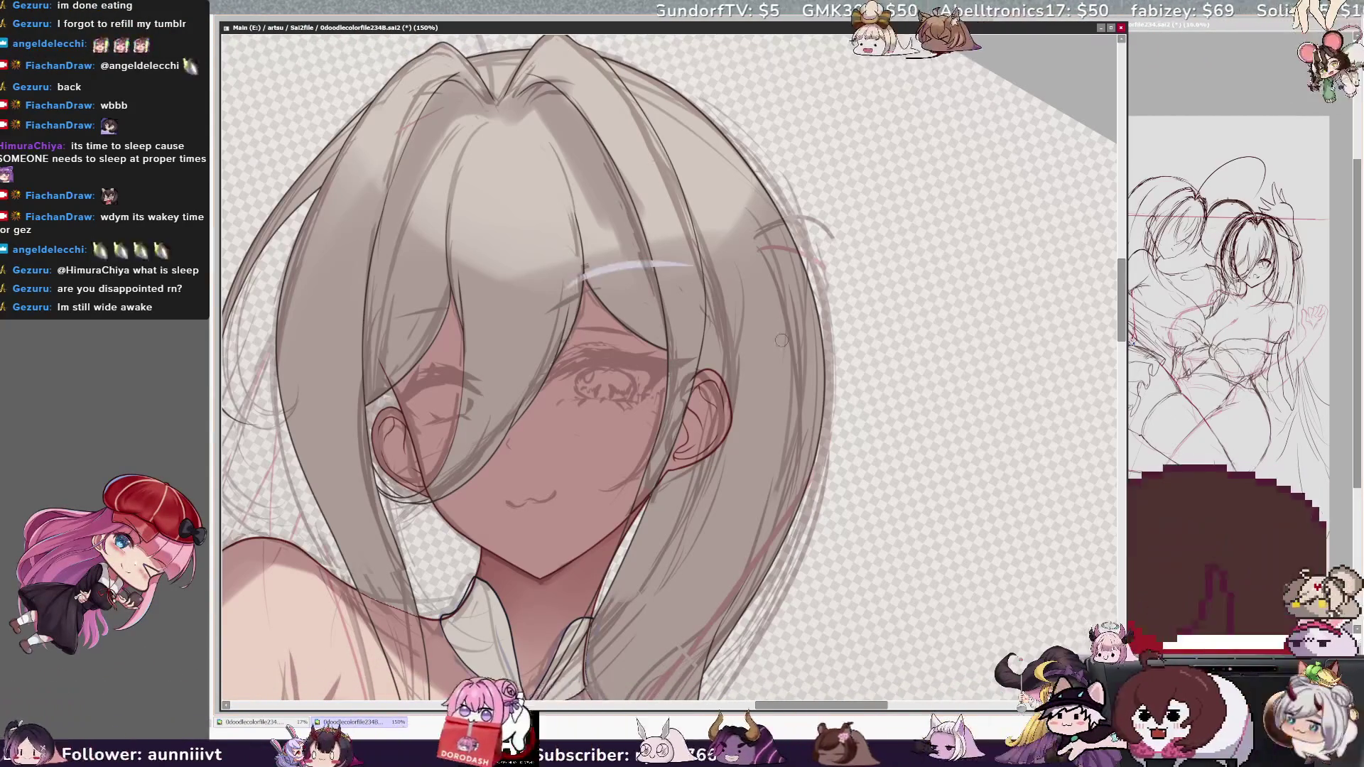
Mirror-check the drawing, undo a stray highlight, and brush a matching second white arc on the bangs
key("h")
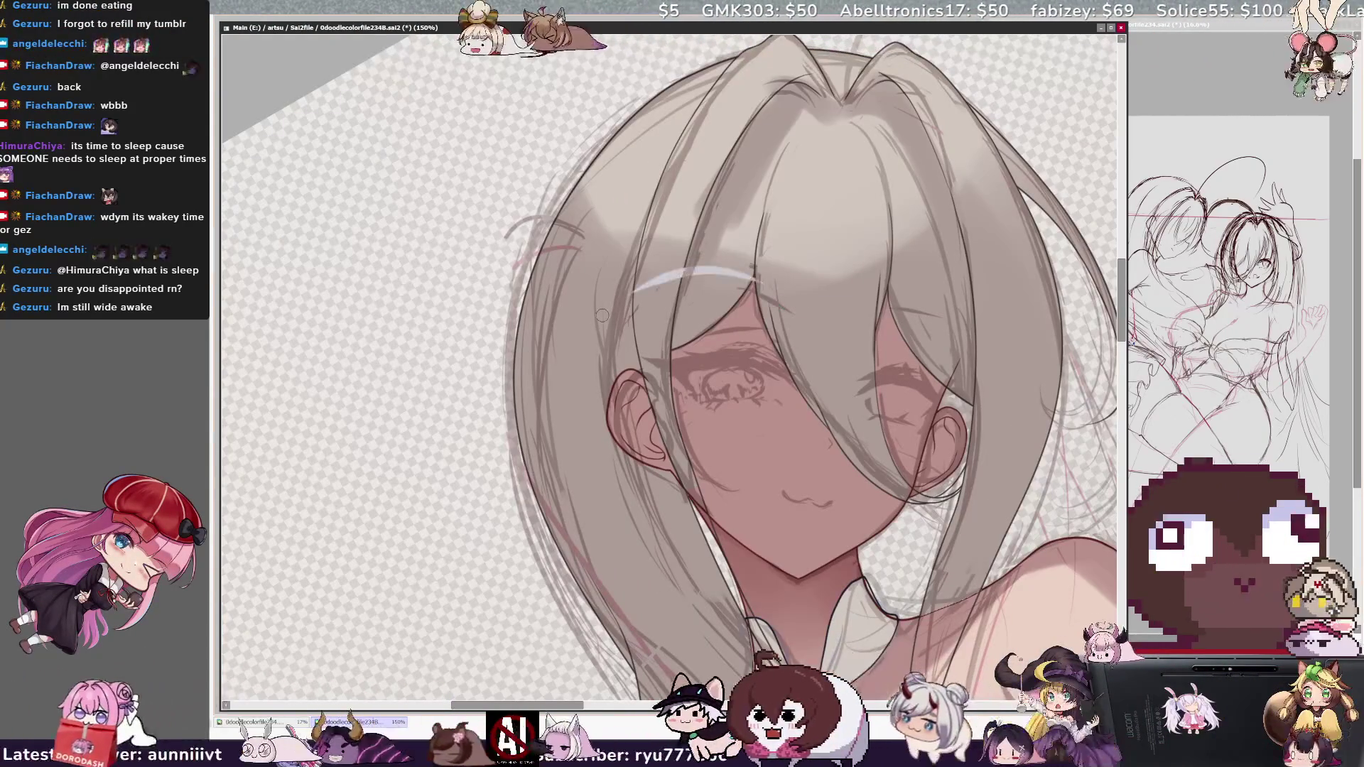
key("h")
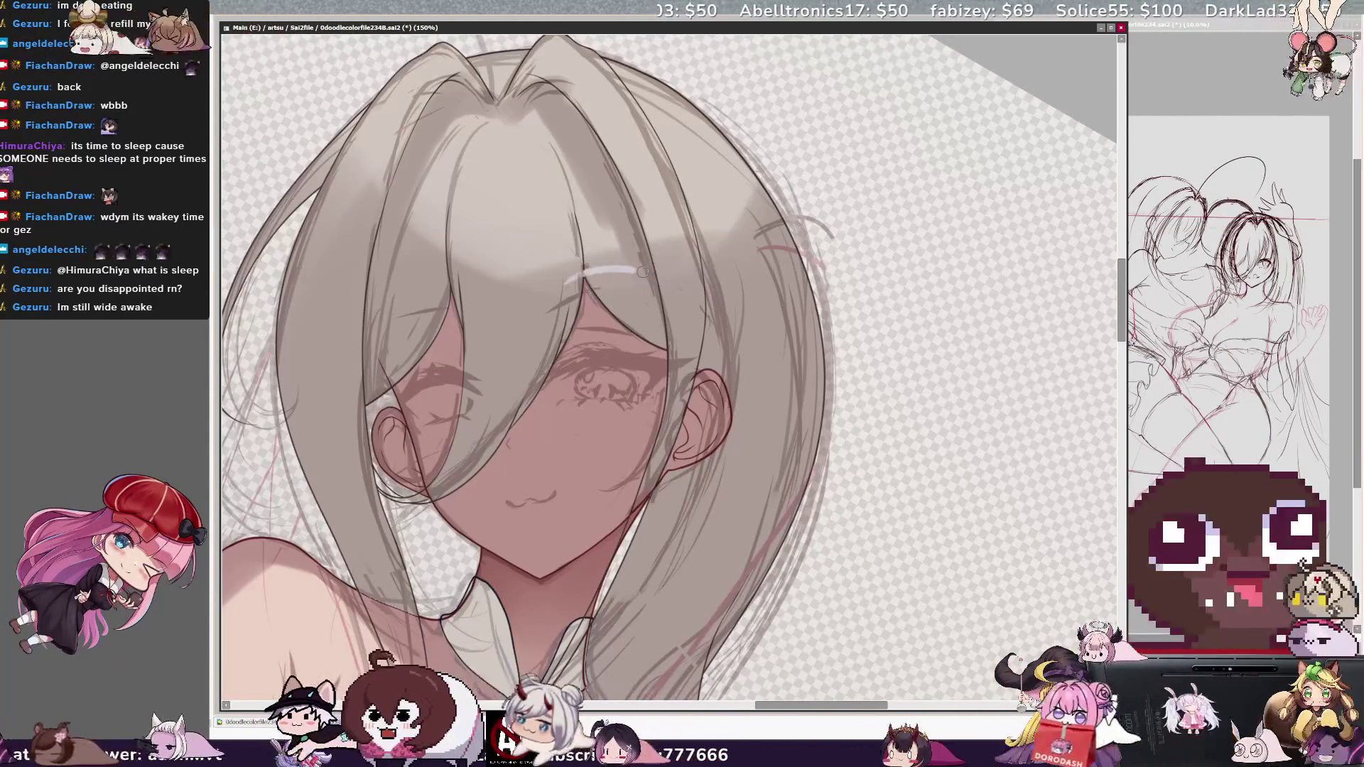
left_click_drag(577, 282, 717, 333)
key("ctrl+z")
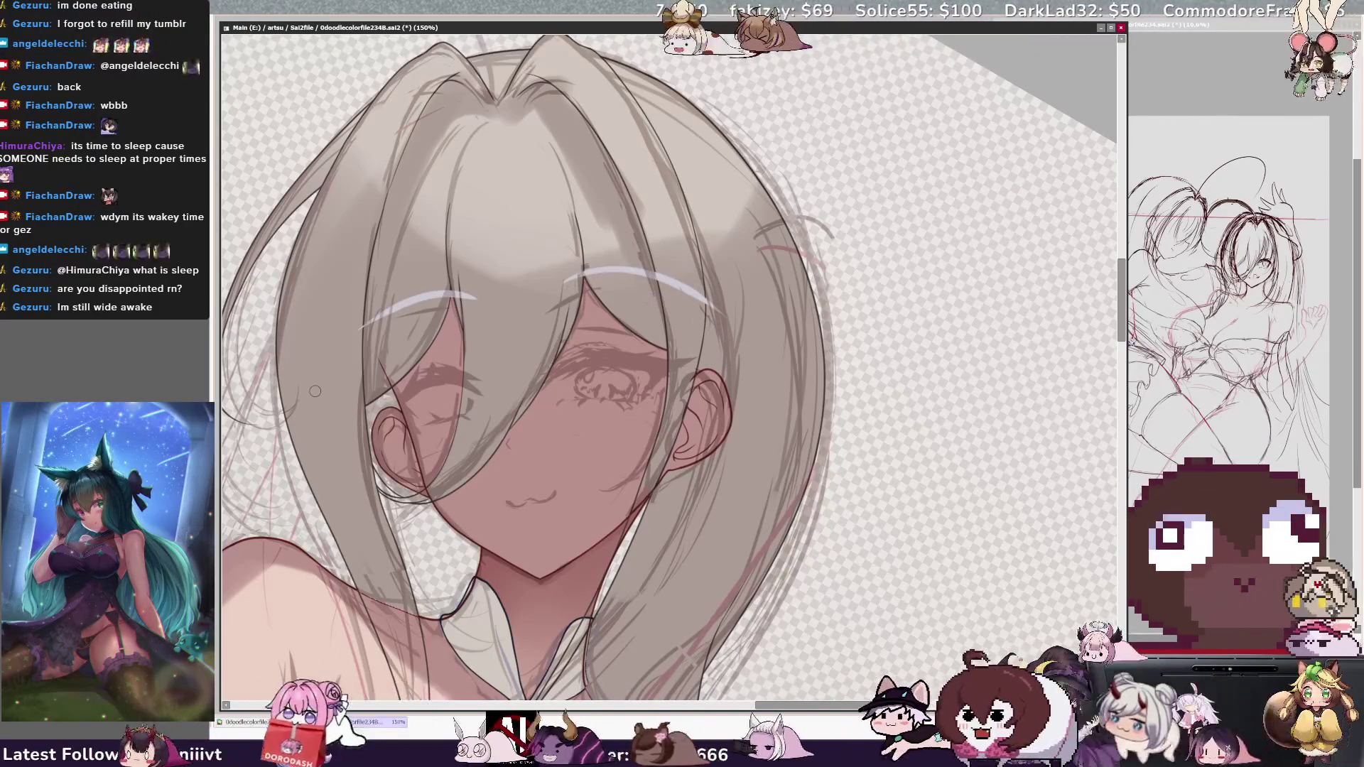
key("h")
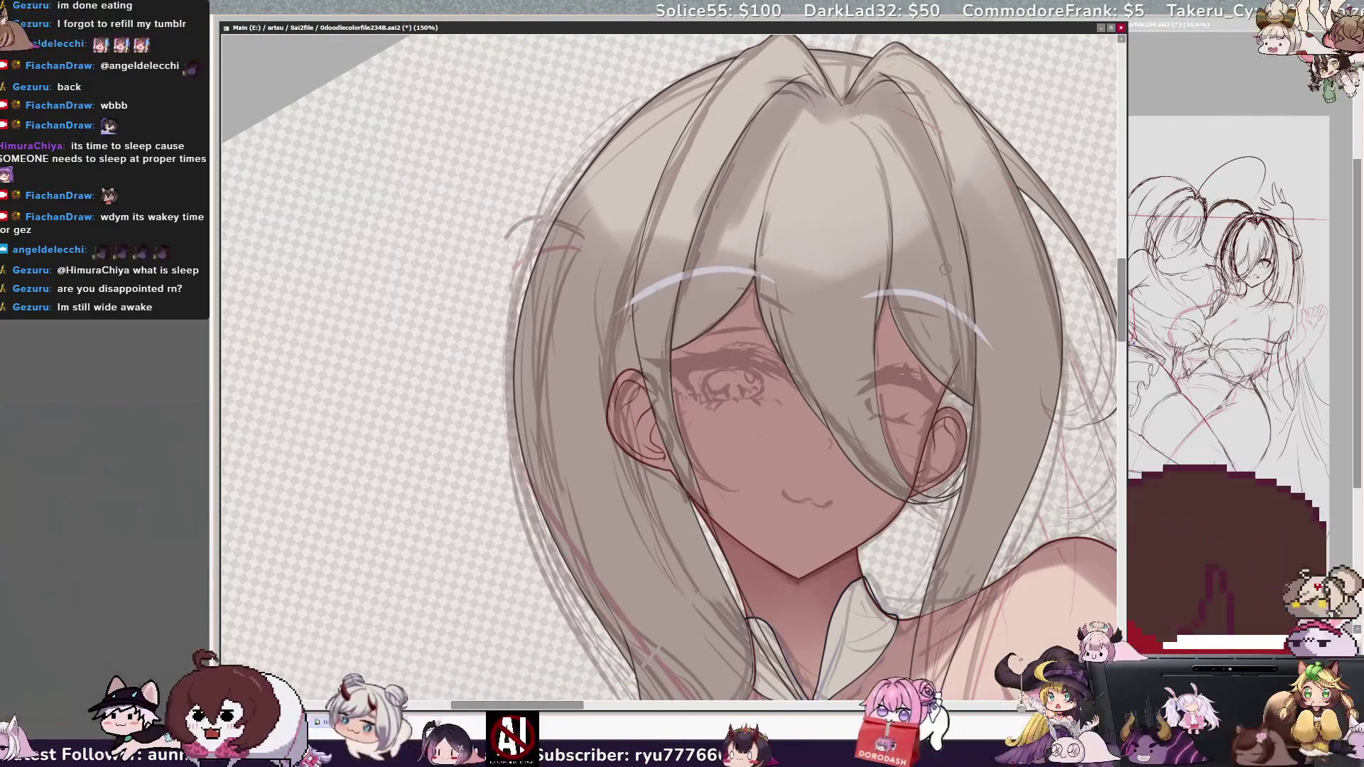
key("h")
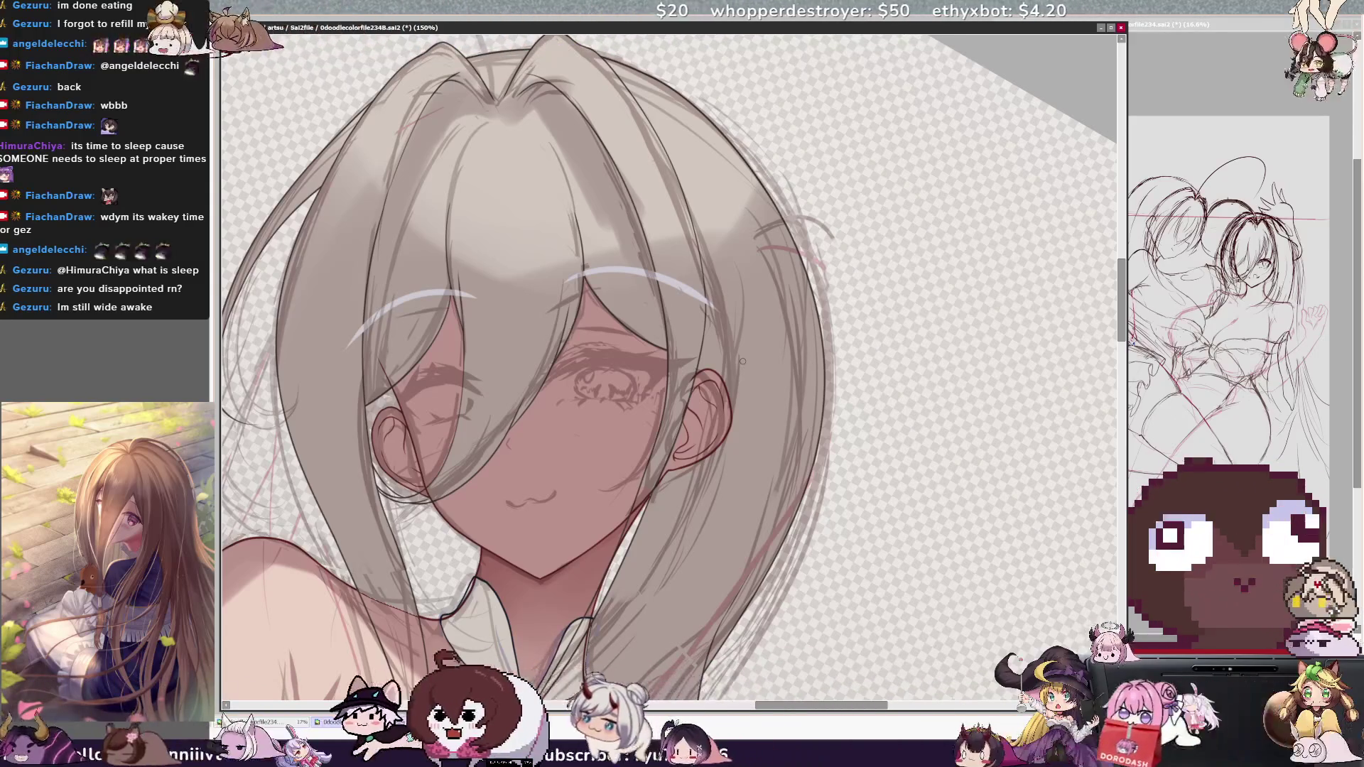
scroll(743, 361, "down", 1)
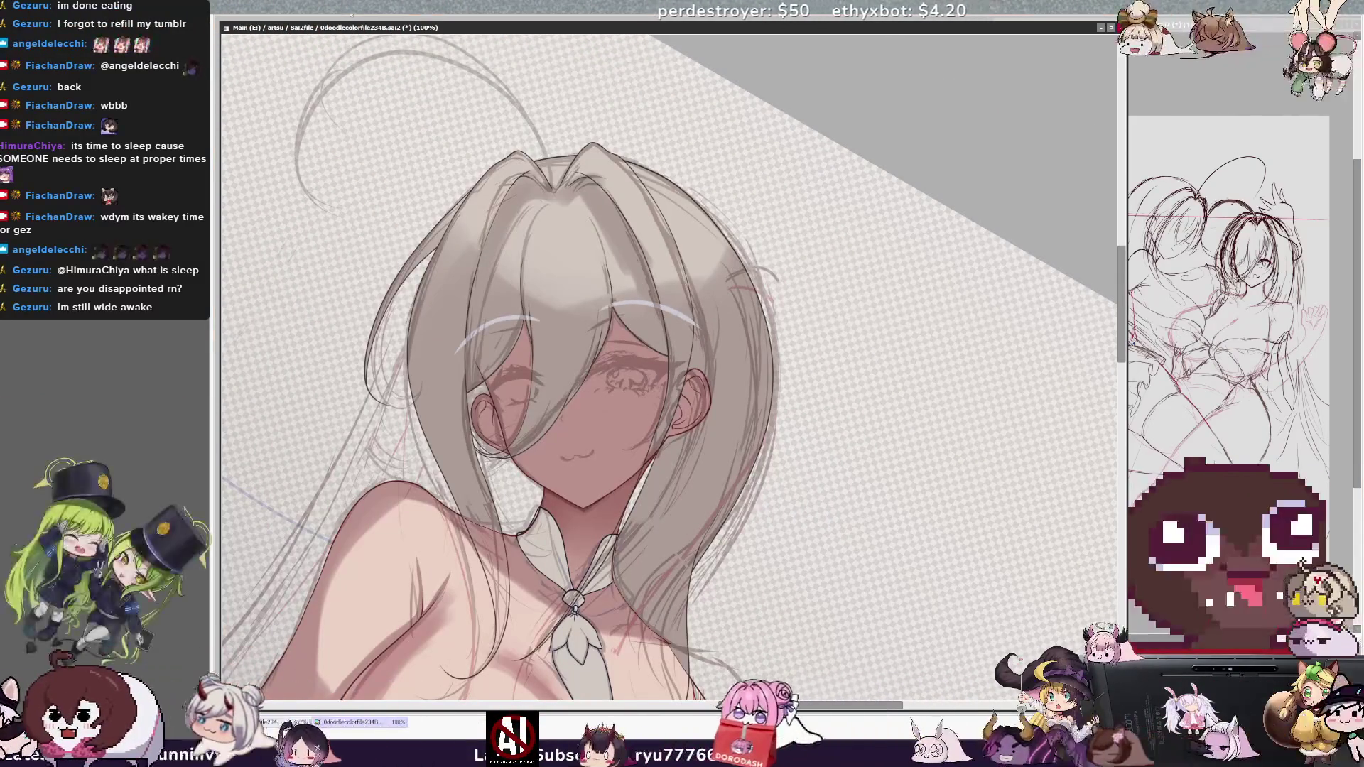
Reposition the white hair highlight stroke and commit the transform
scroll(1120, 340, "up", 2)
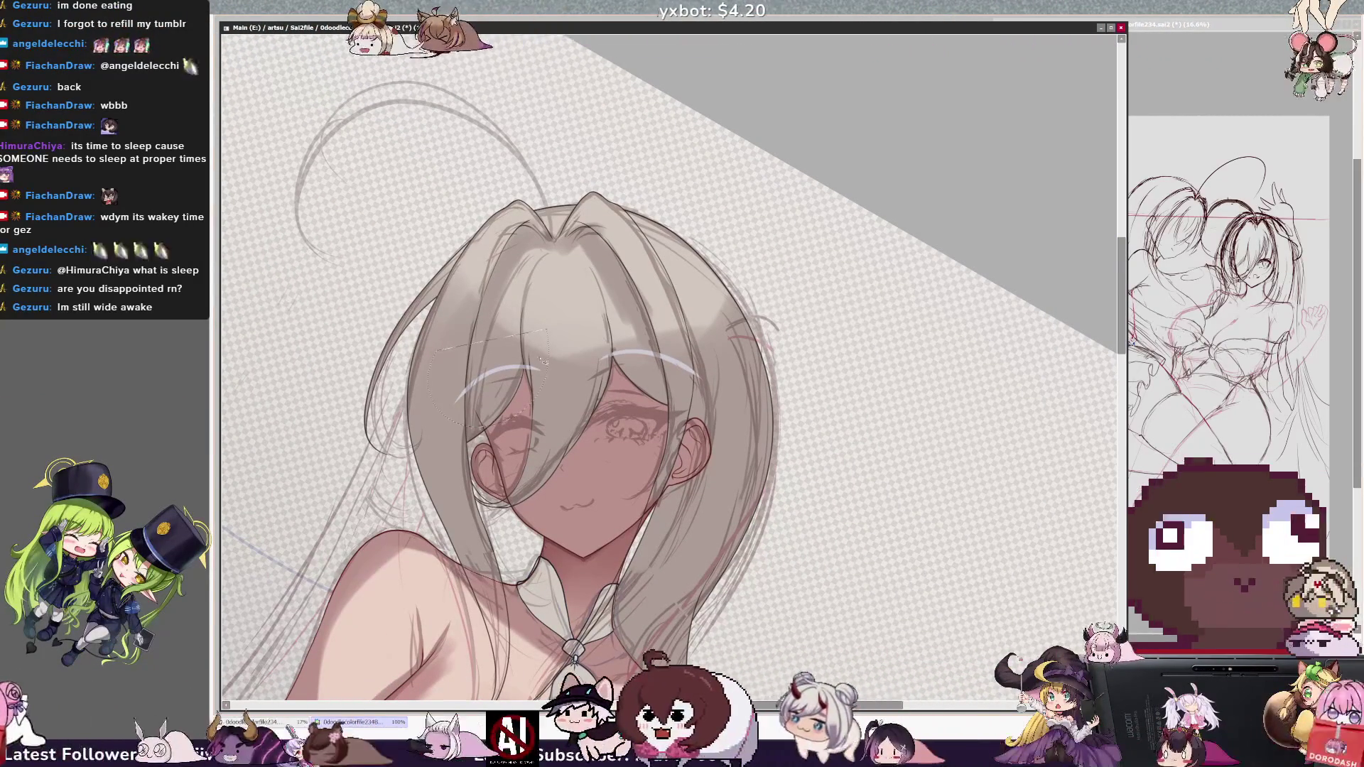
left_click_drag(545, 364, 546, 372)
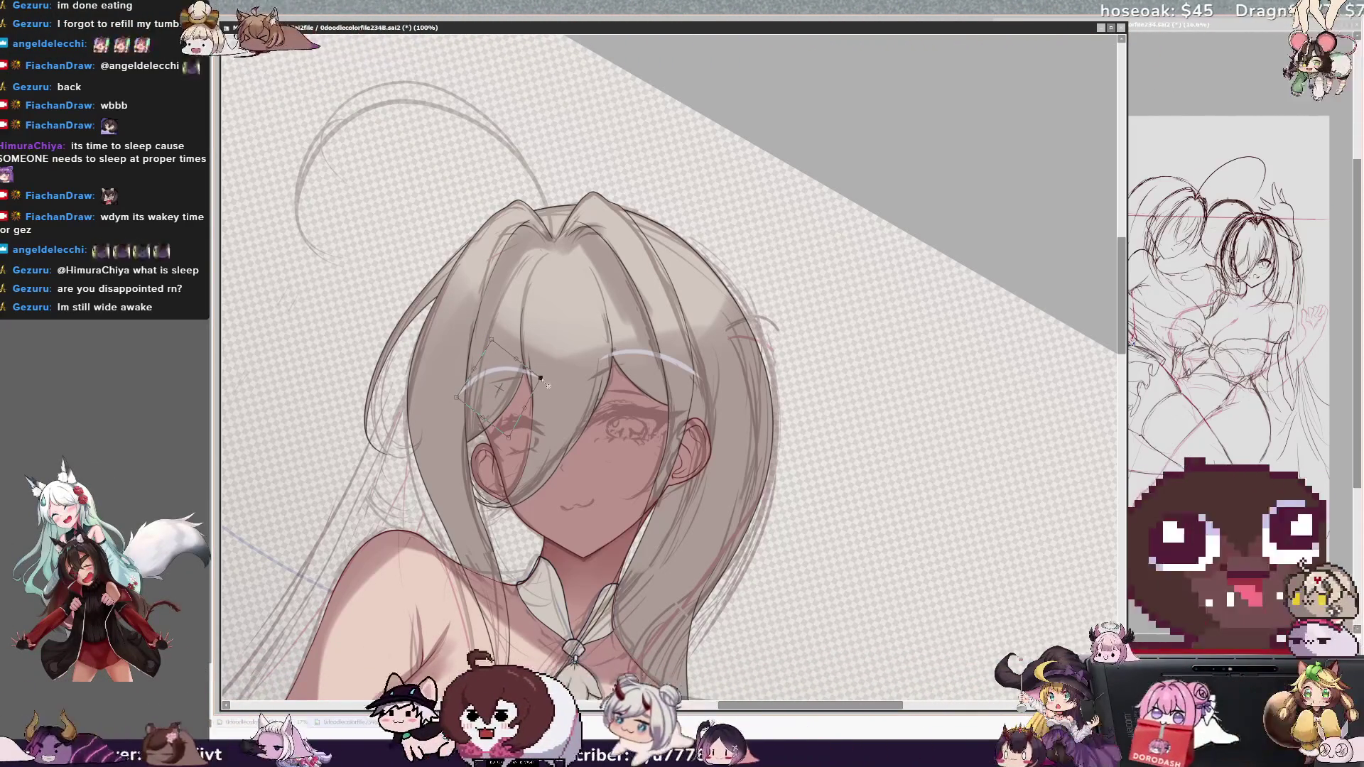
key("Return")
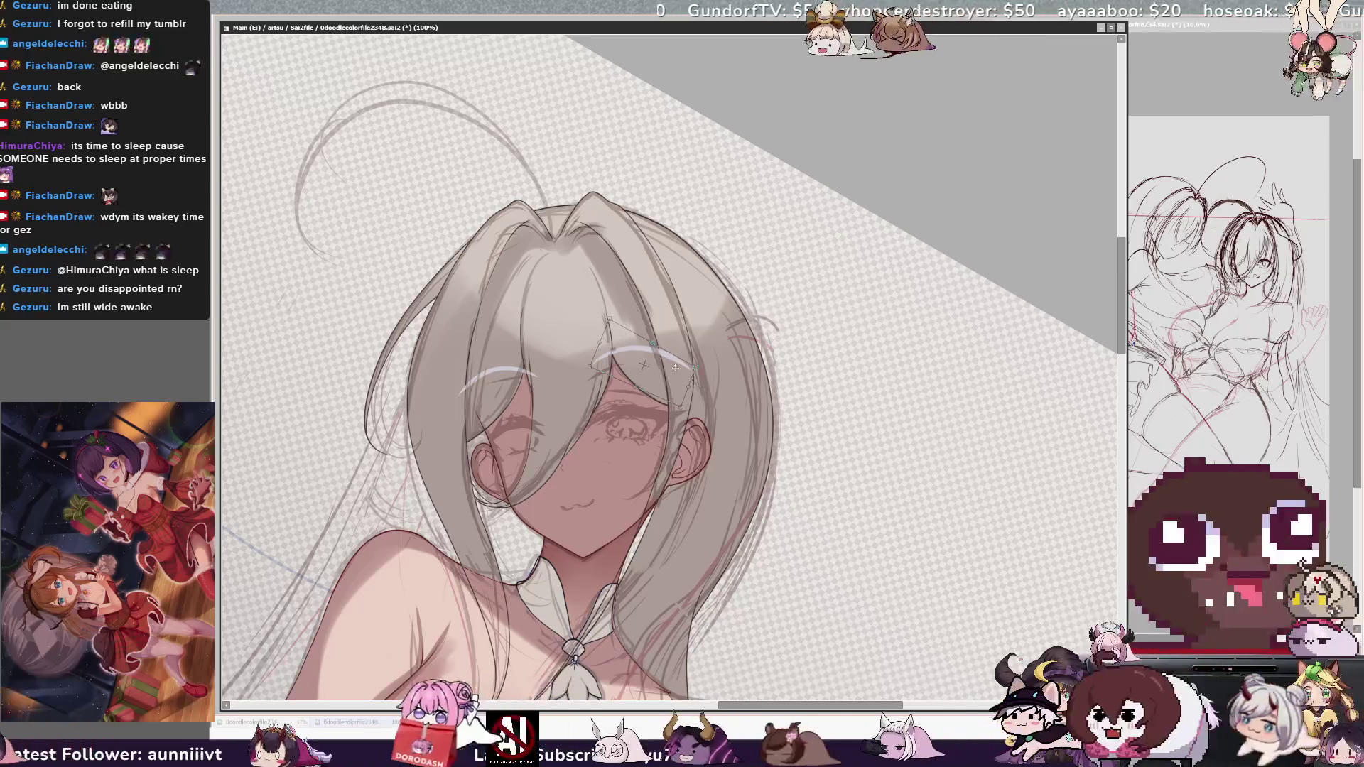
key("Return")
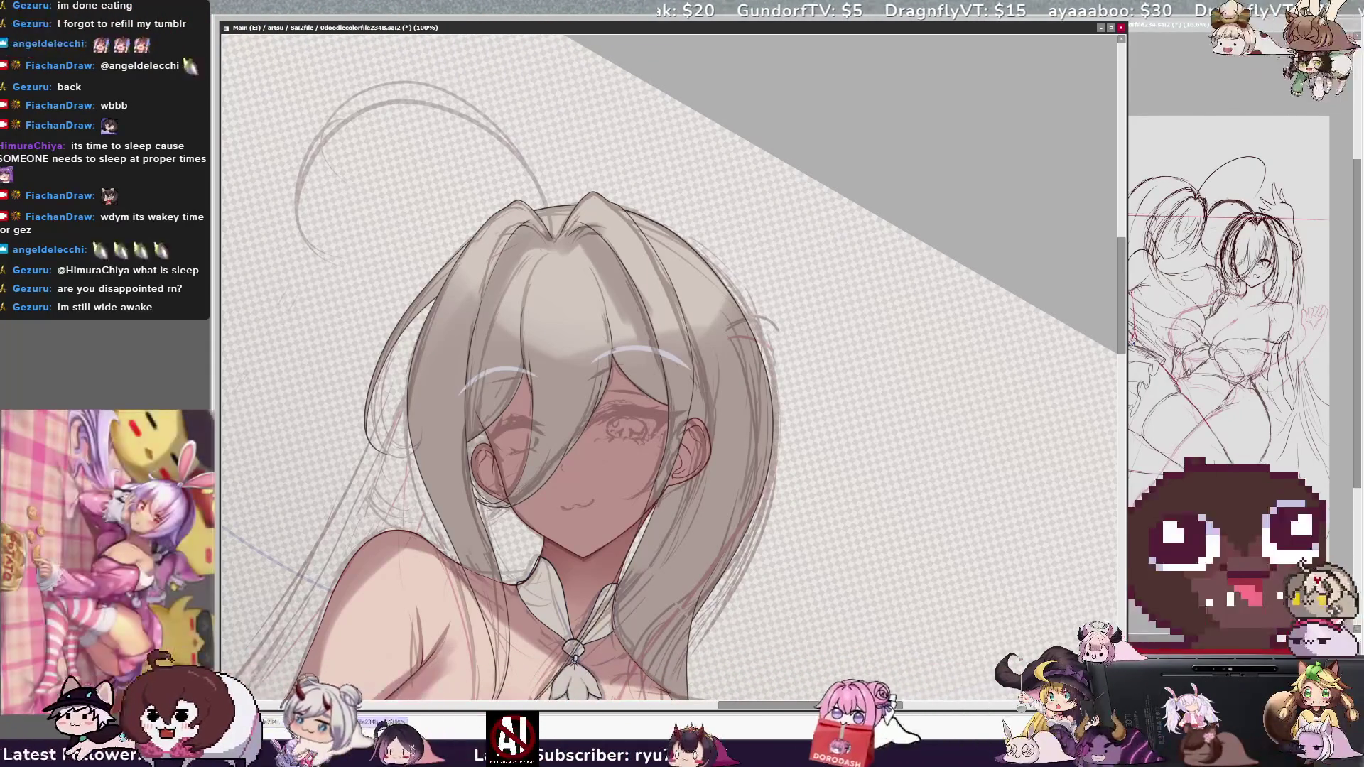
Tilt the canvas view and shrink the brush to a small size for fine hair shading
key("Delete")
key("Delete")
key("Delete")
key("Delete")
key("ctrl+alt")
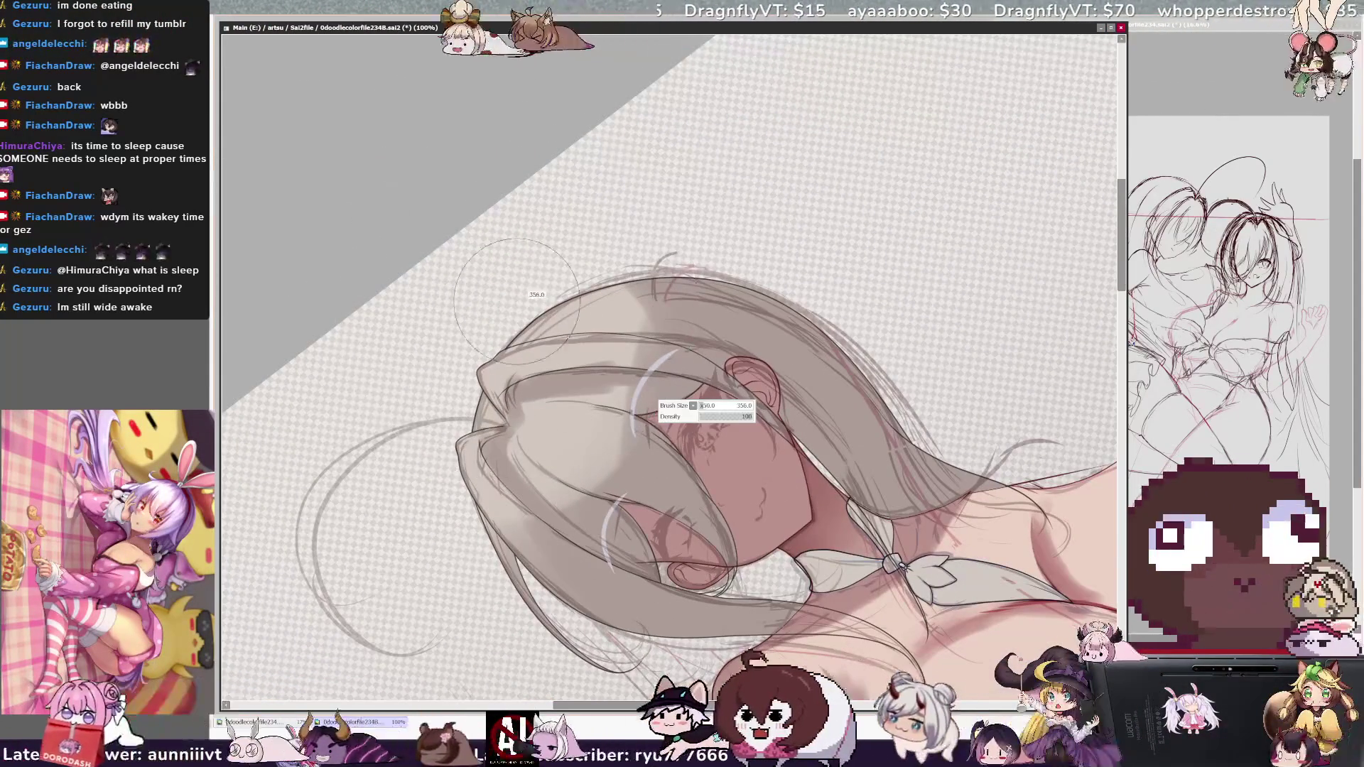
left_click_drag(625, 419, 648, 401)
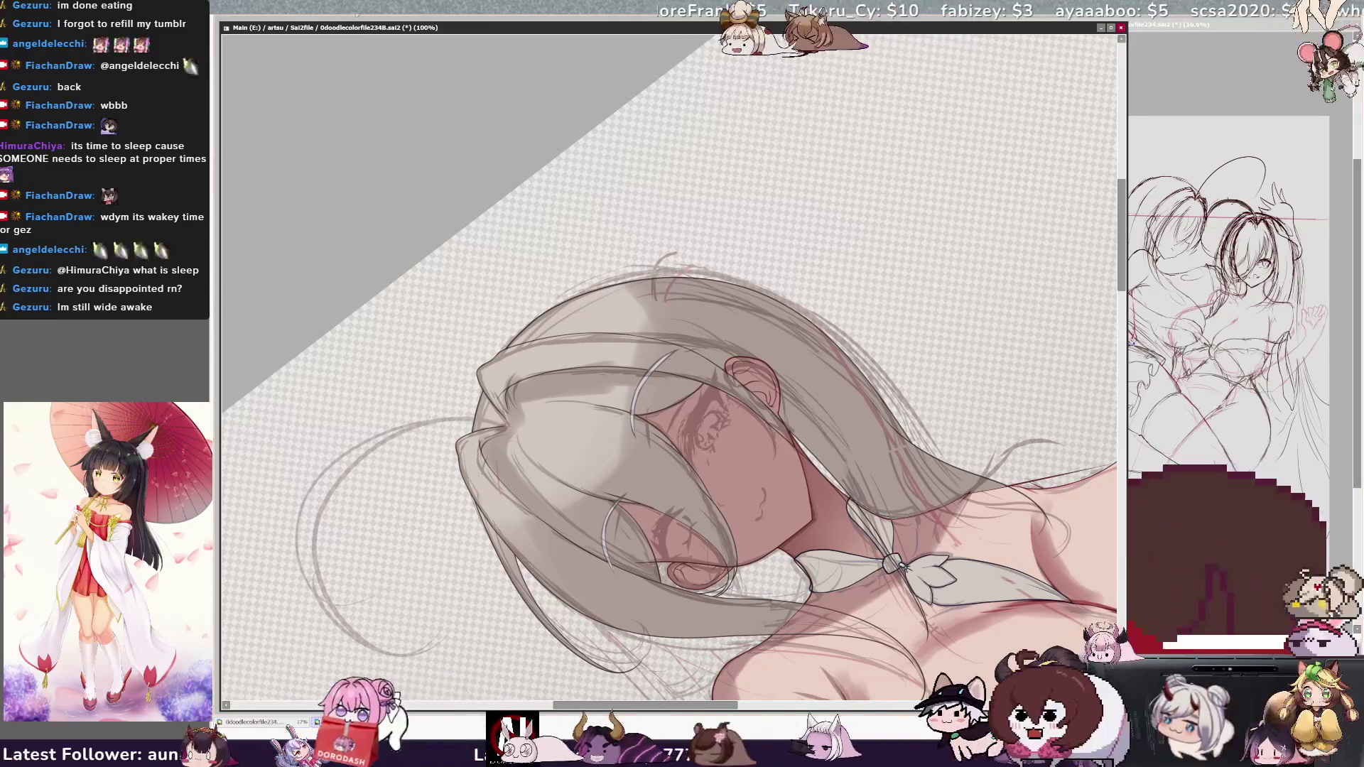
Zoom out to 75%, tilt the view, and commit the reshaped light strand across the eye
key("Page_Down")
key("Home")
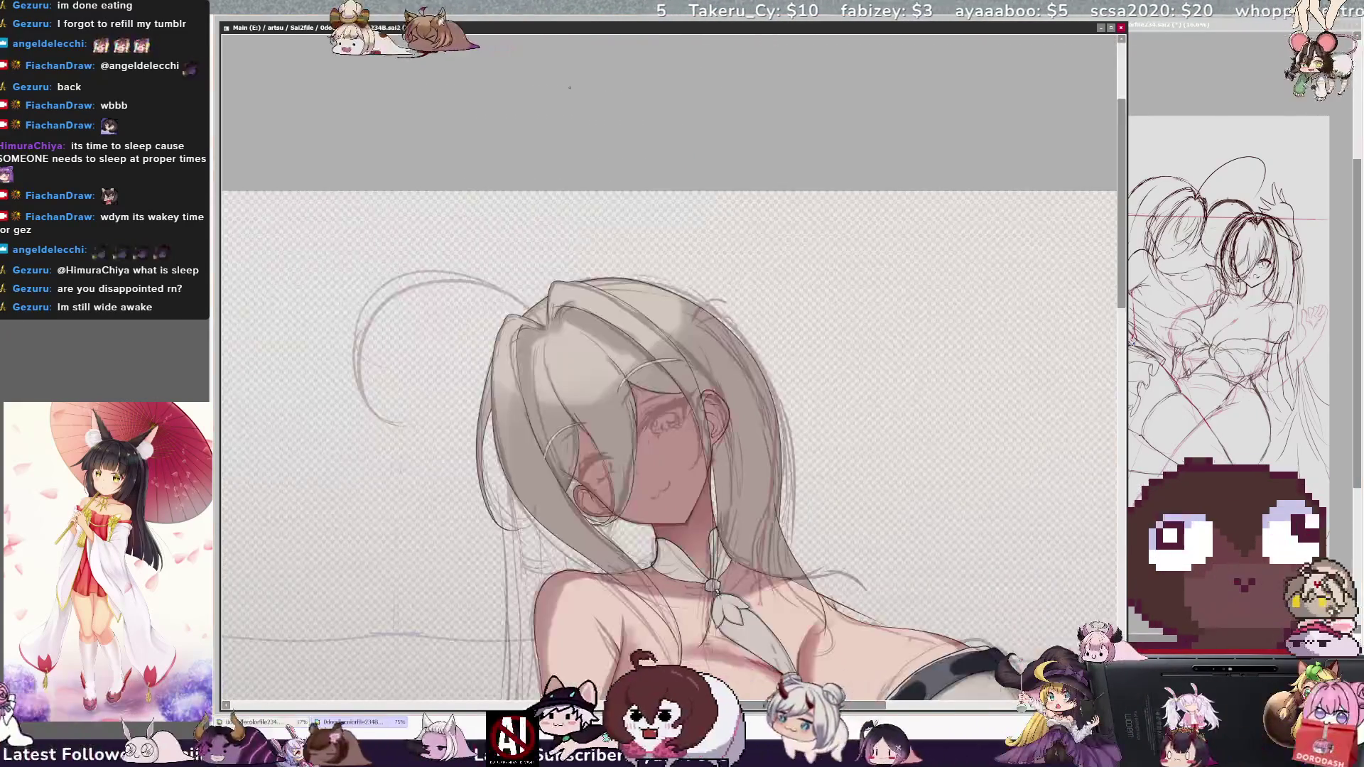
key("End")
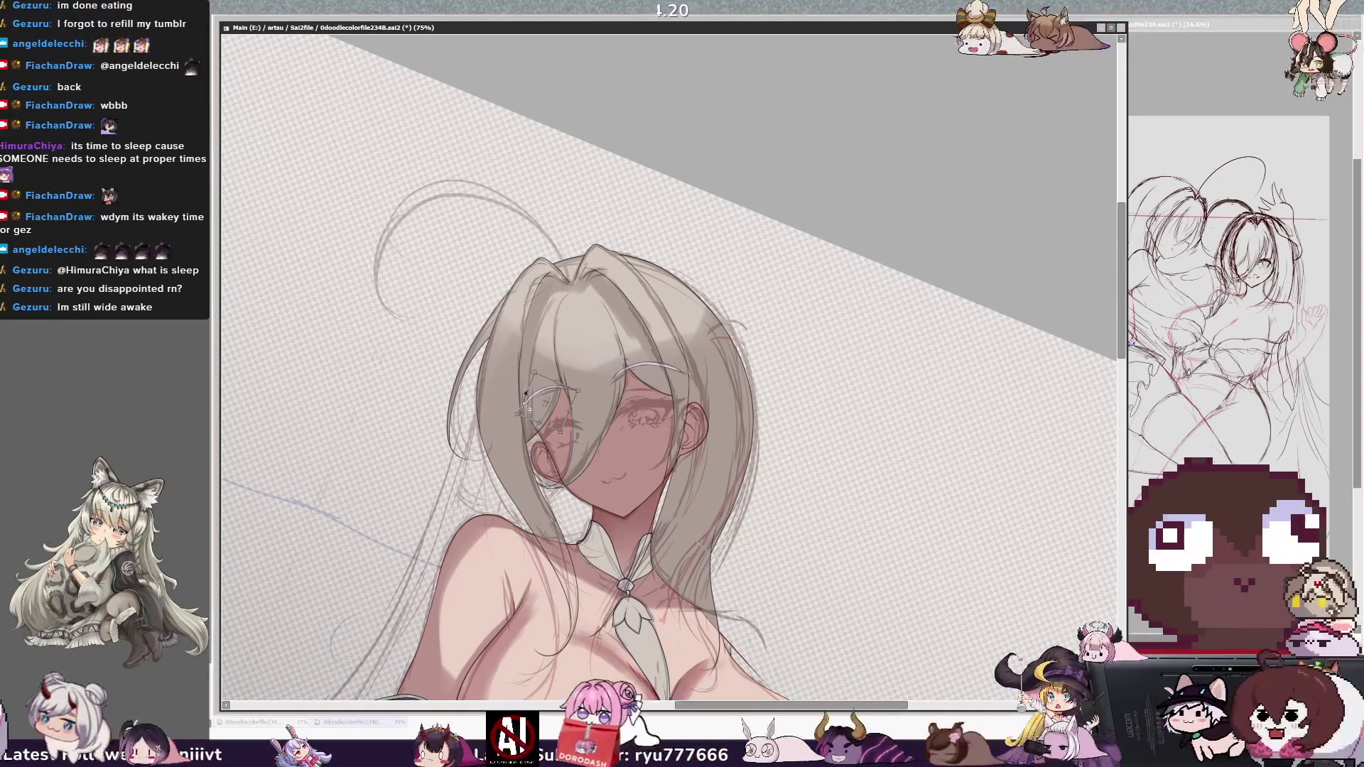
key("Return")
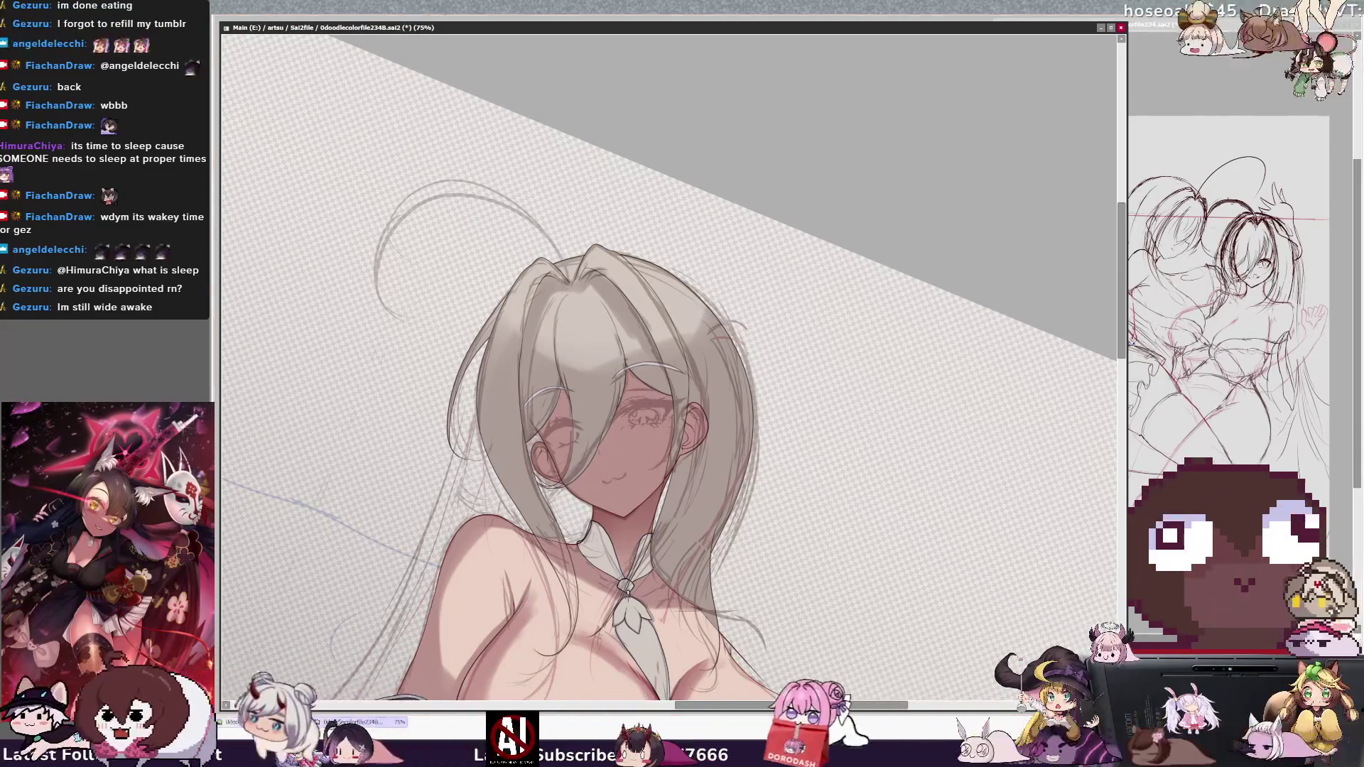
key("Home")
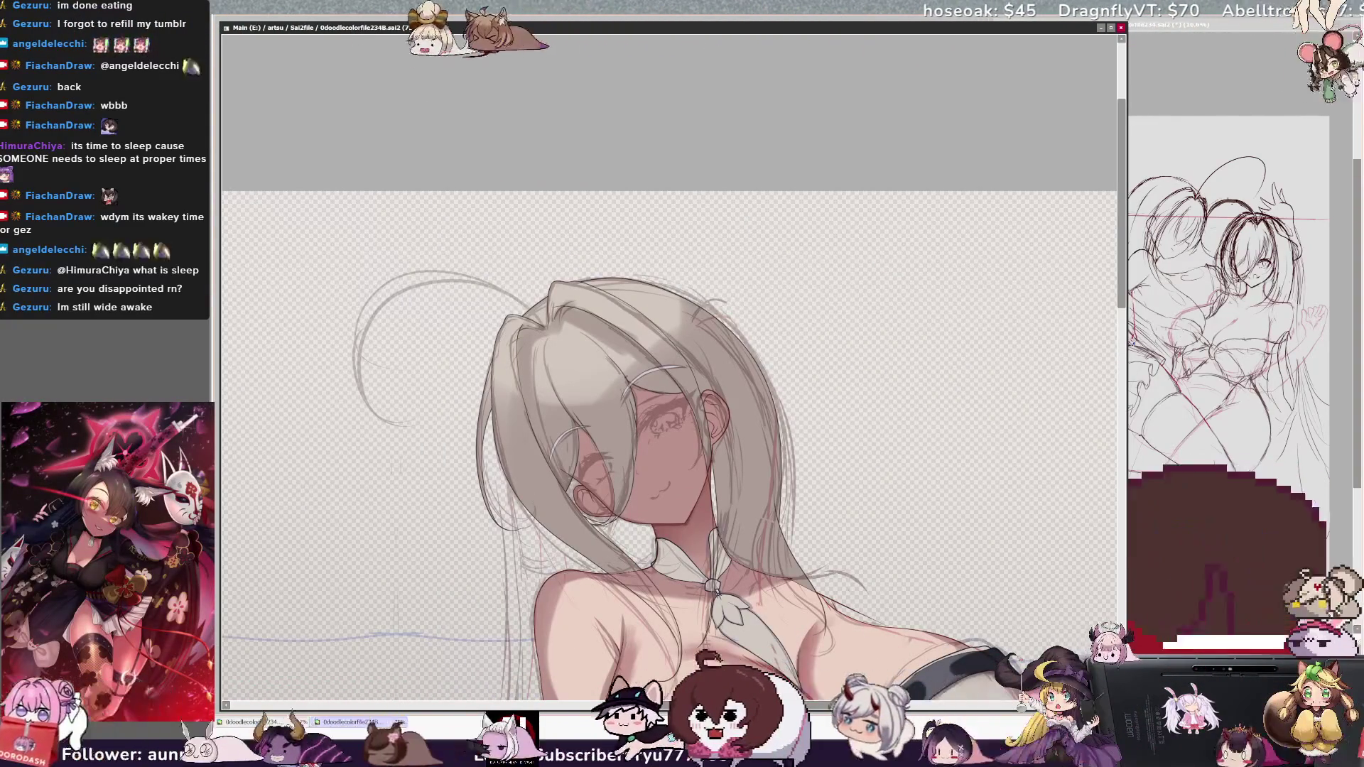
scroll(668, 426, "down", 2)
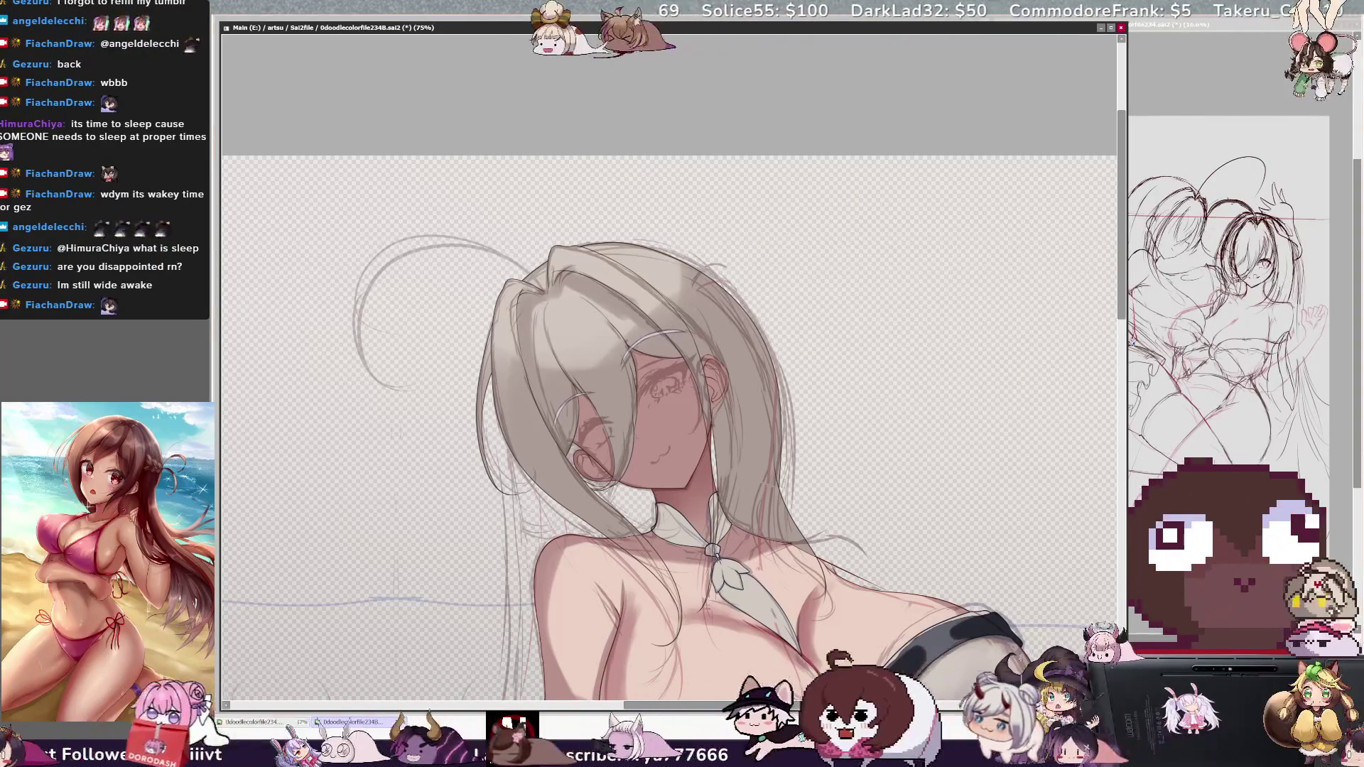
scroll(668, 370, "up", 2)
Zoom in on the ear, toggle the hair fill to check beneath, and redraw the ear outline
scroll(668, 370, "up", 2)
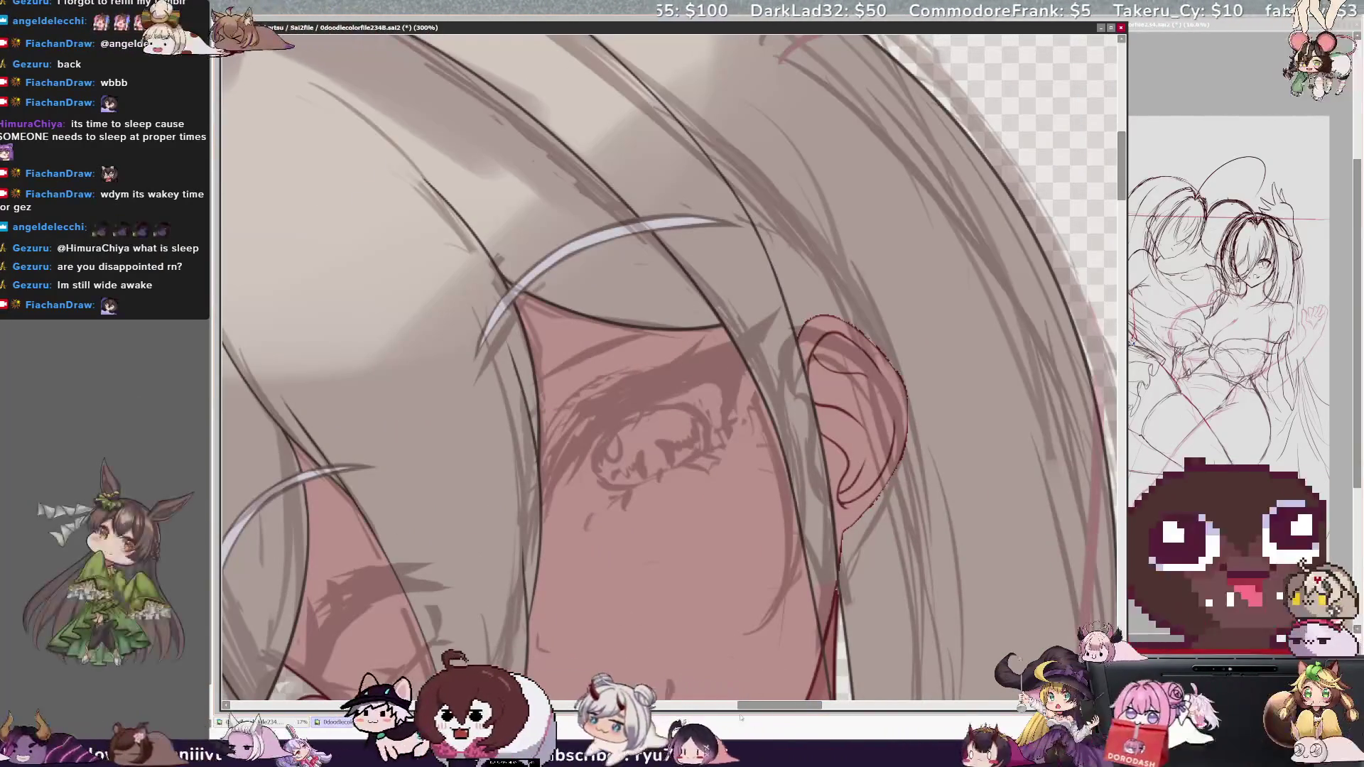
left_click_drag(744, 723, 771, 713)
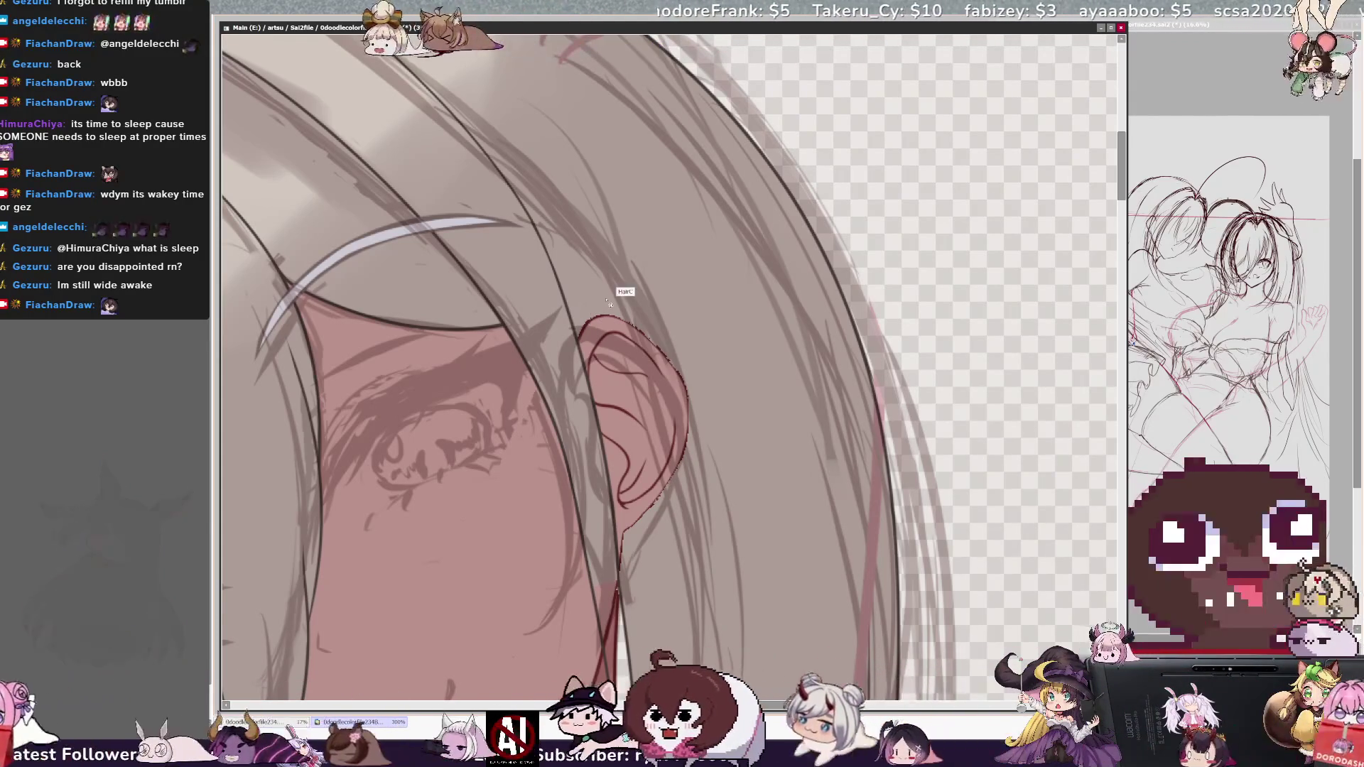
key("Delete")
key("ctrl+z")
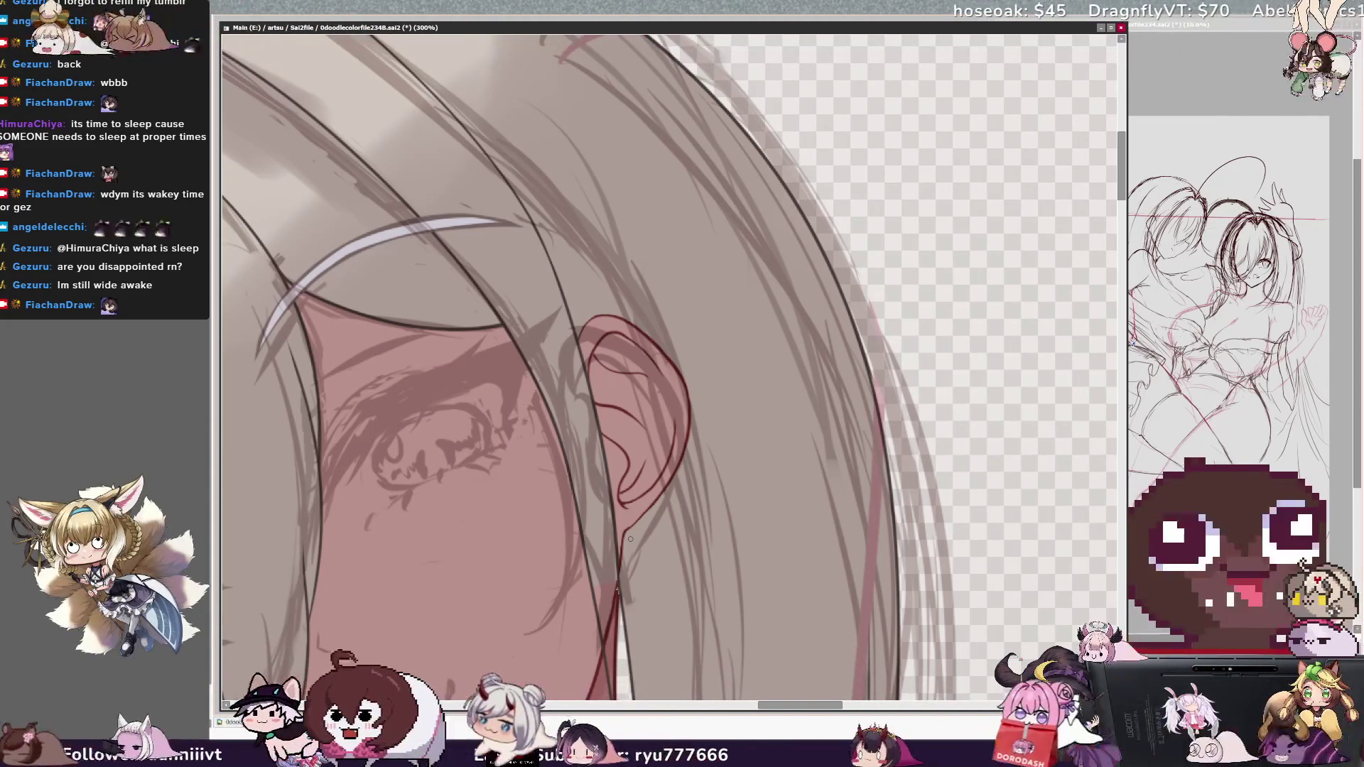
key("Home")
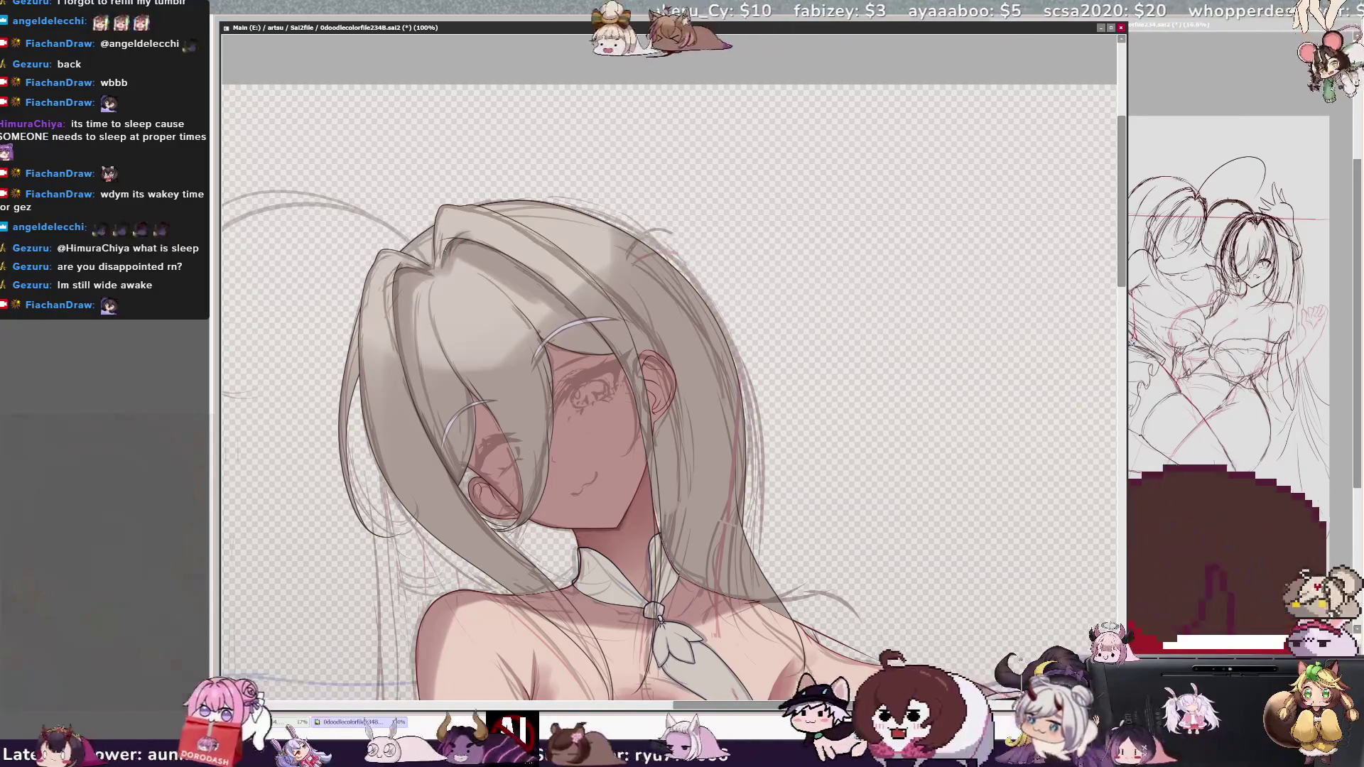
Try brush sizes such as 23, 10 and 21, settle on a small brush, and zoom out to 75%
key("bracketleft")
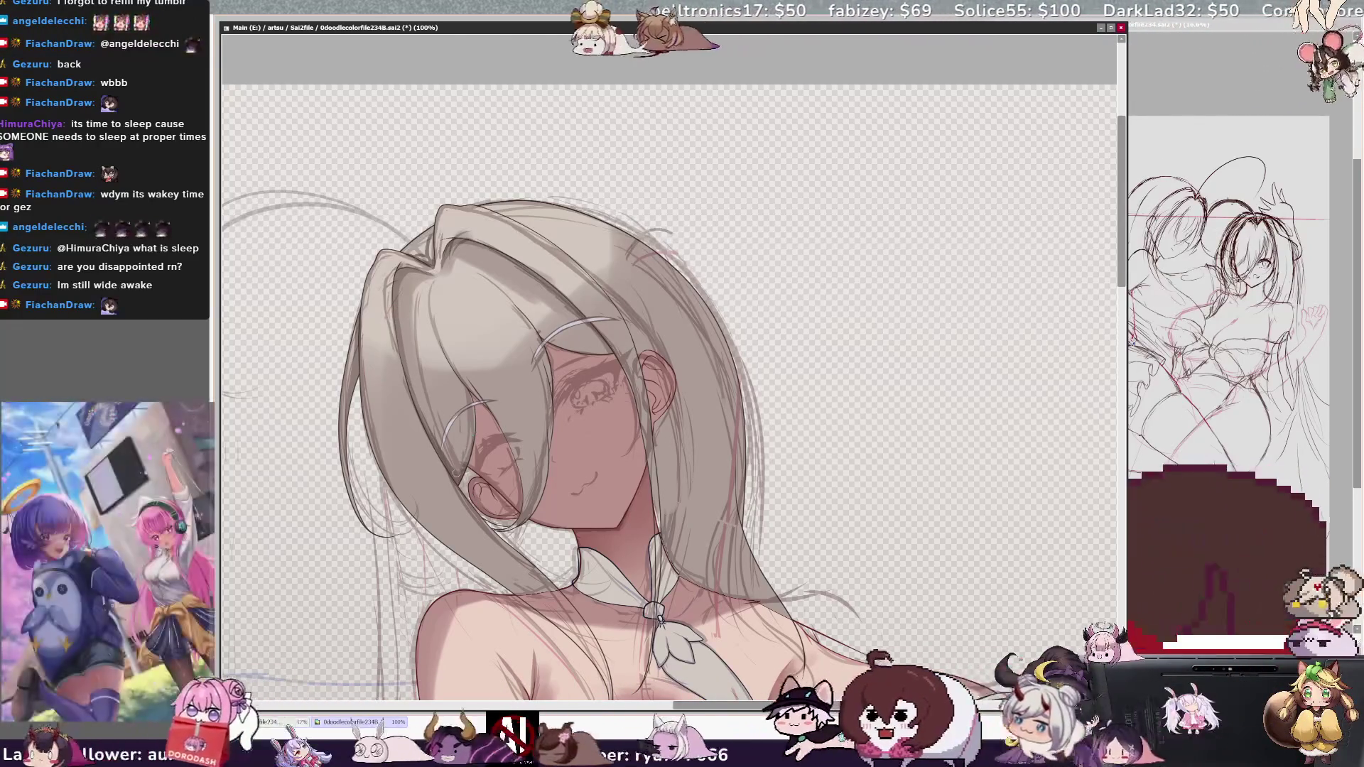
key("bracketleft")
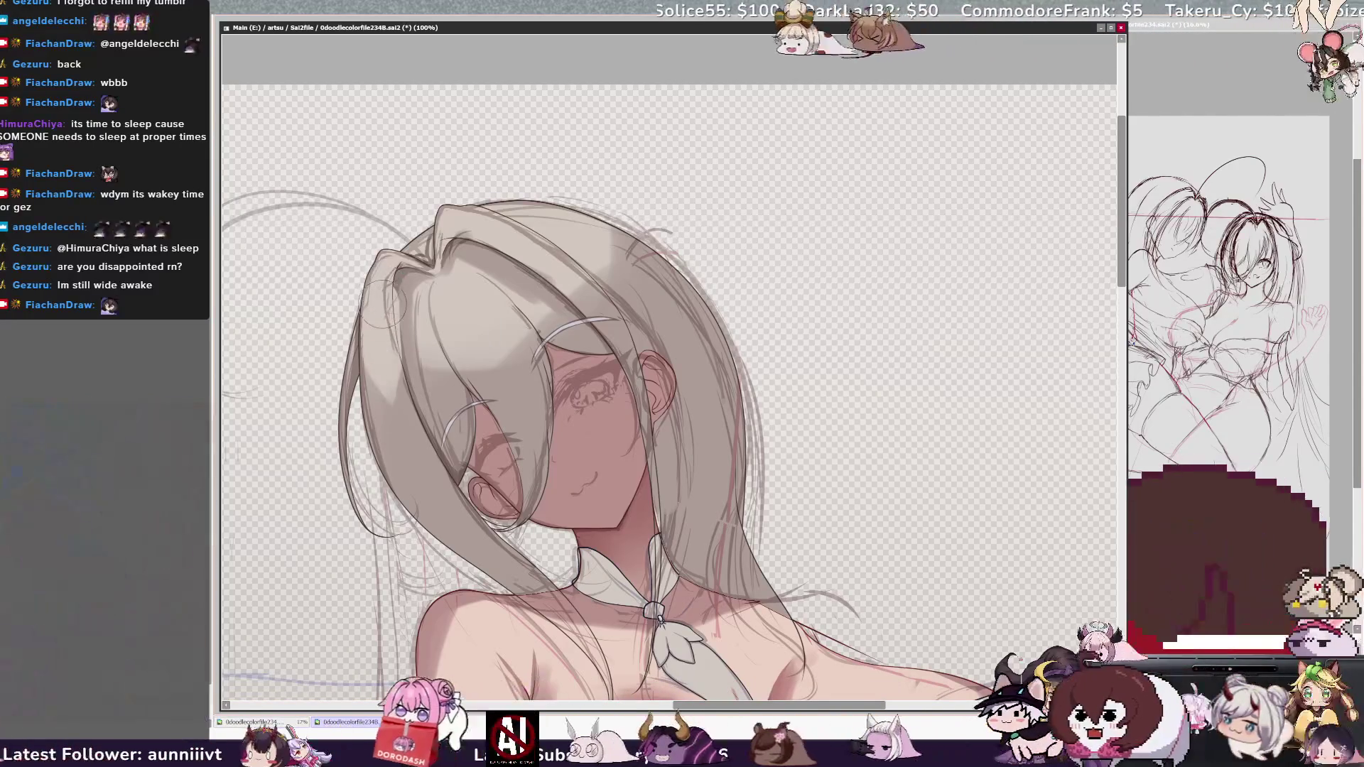
key("bracketleft")
key("bracketright")
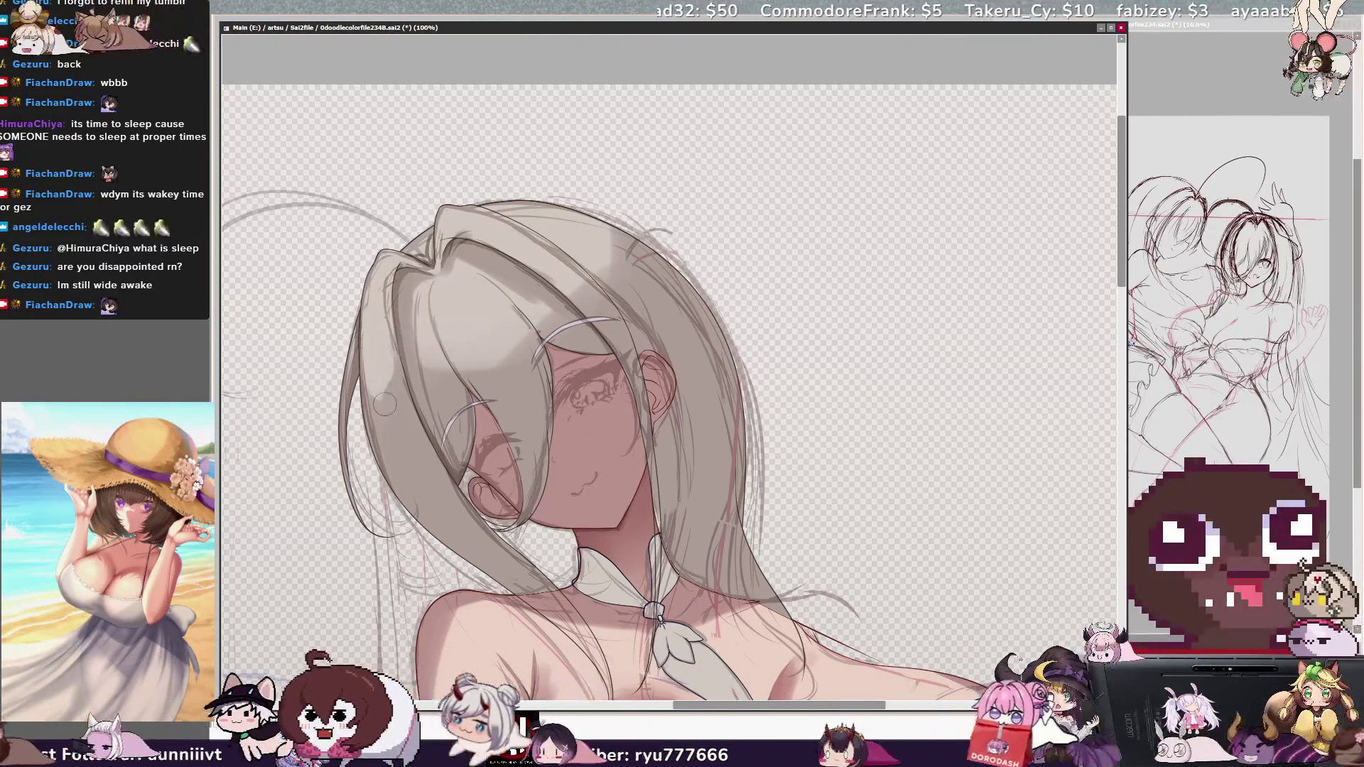
key("bracketleft")
key("bracketright")
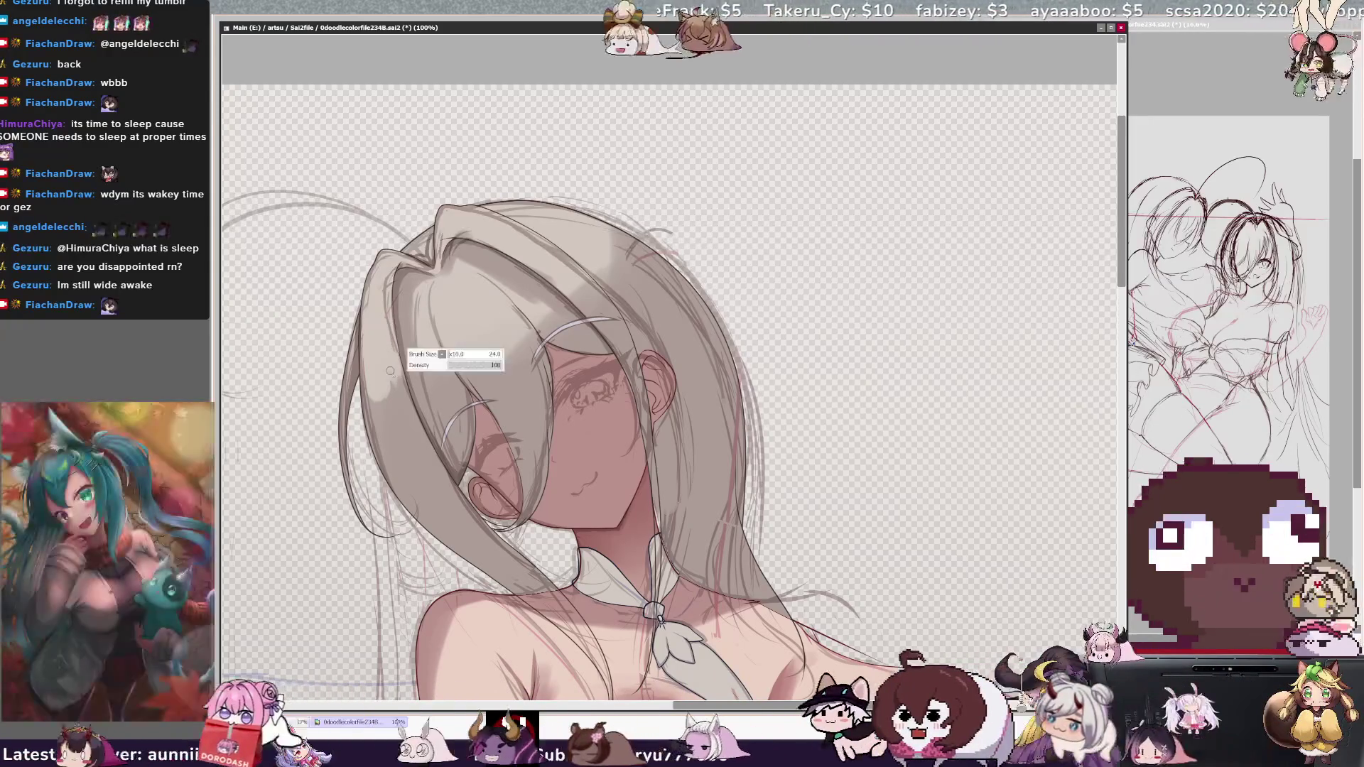
key("bracketleft")
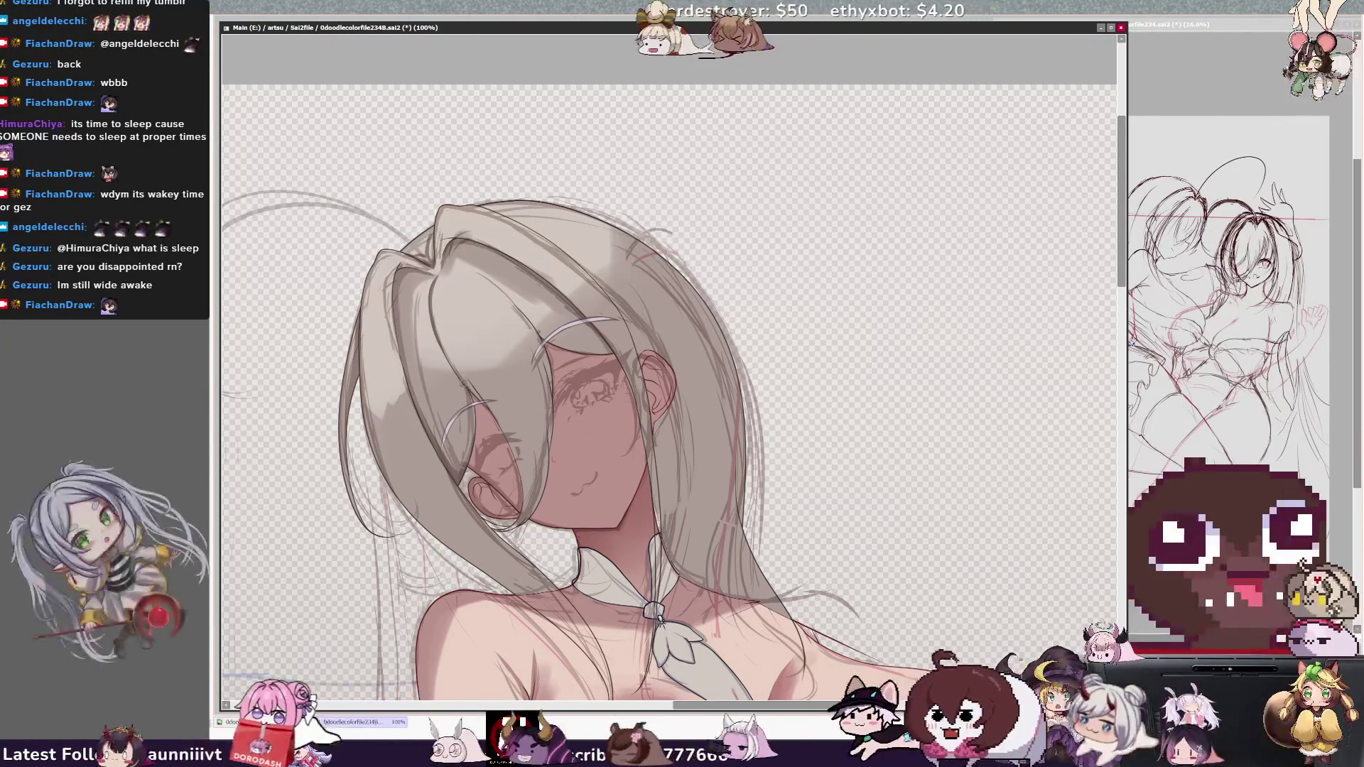
key("bracketleft")
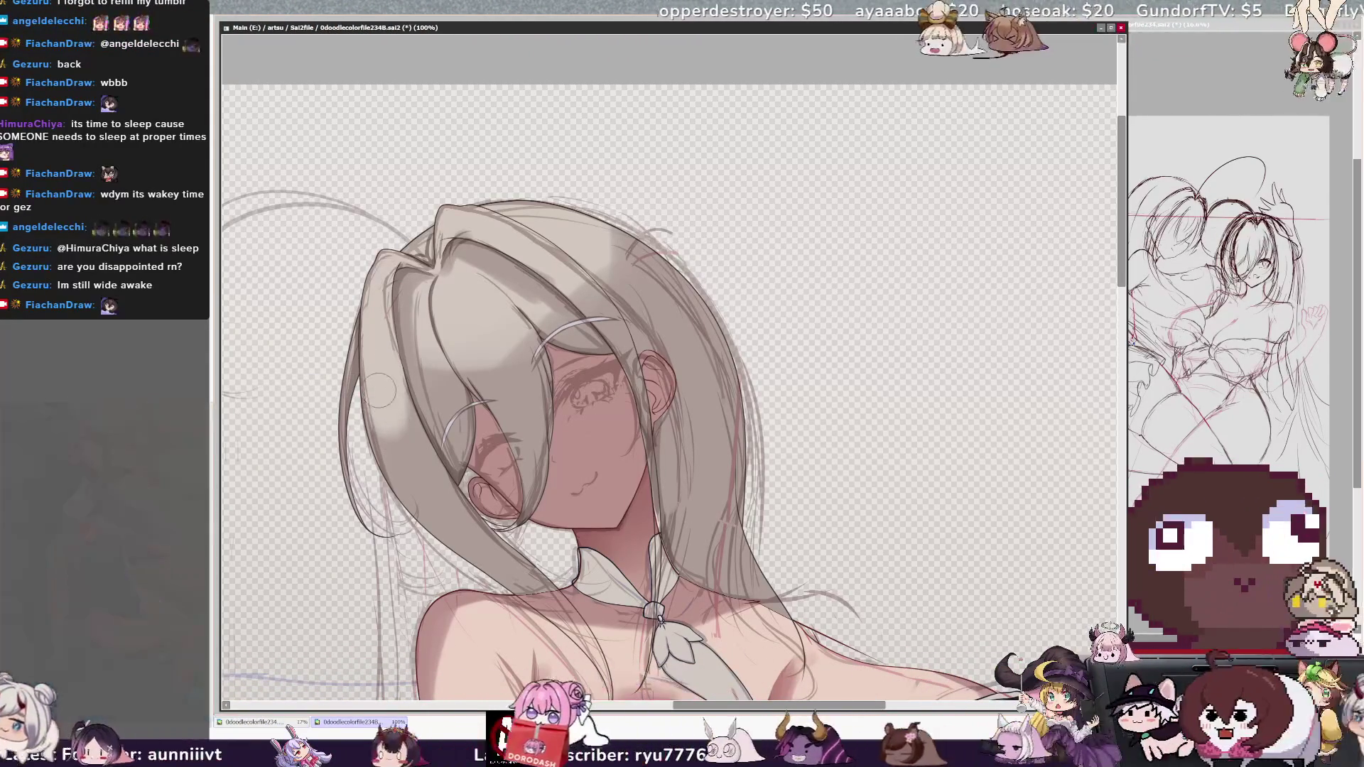
key("[")
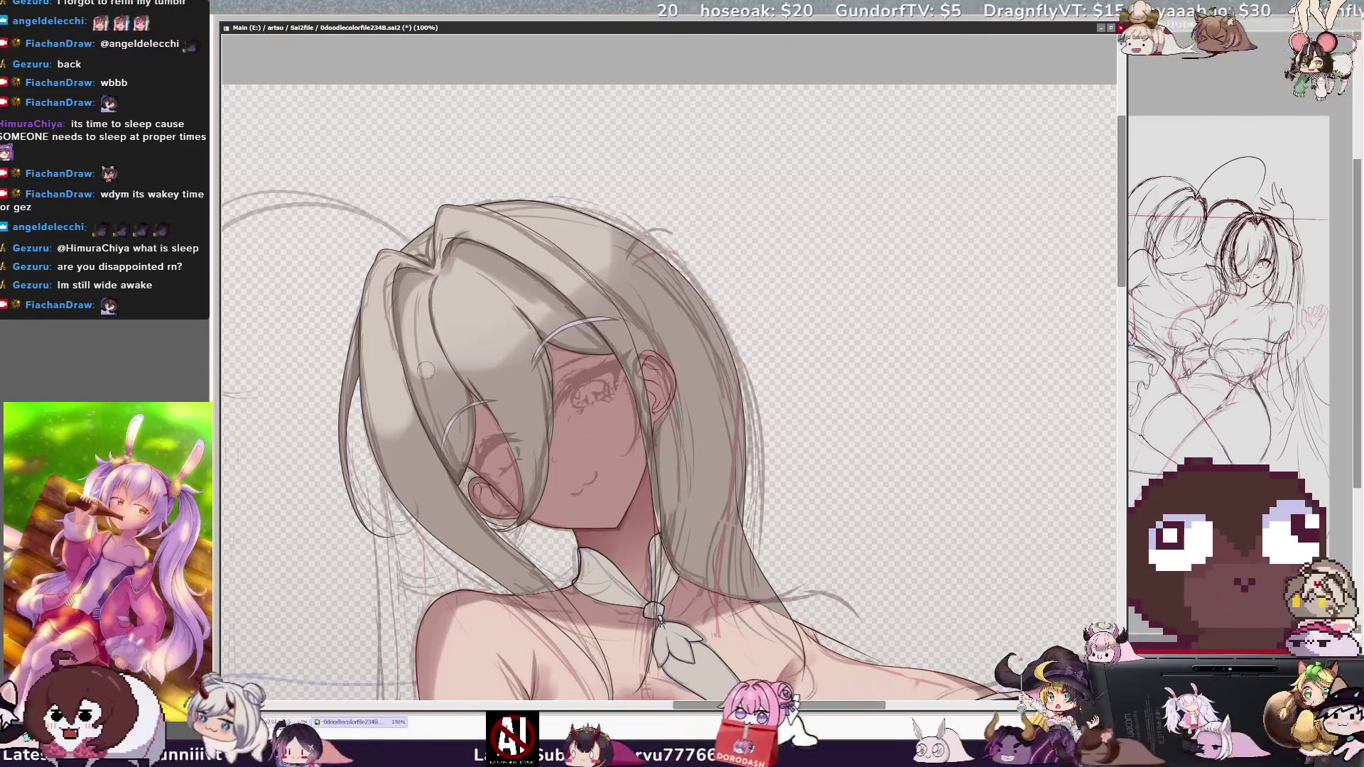
key("bracketright")
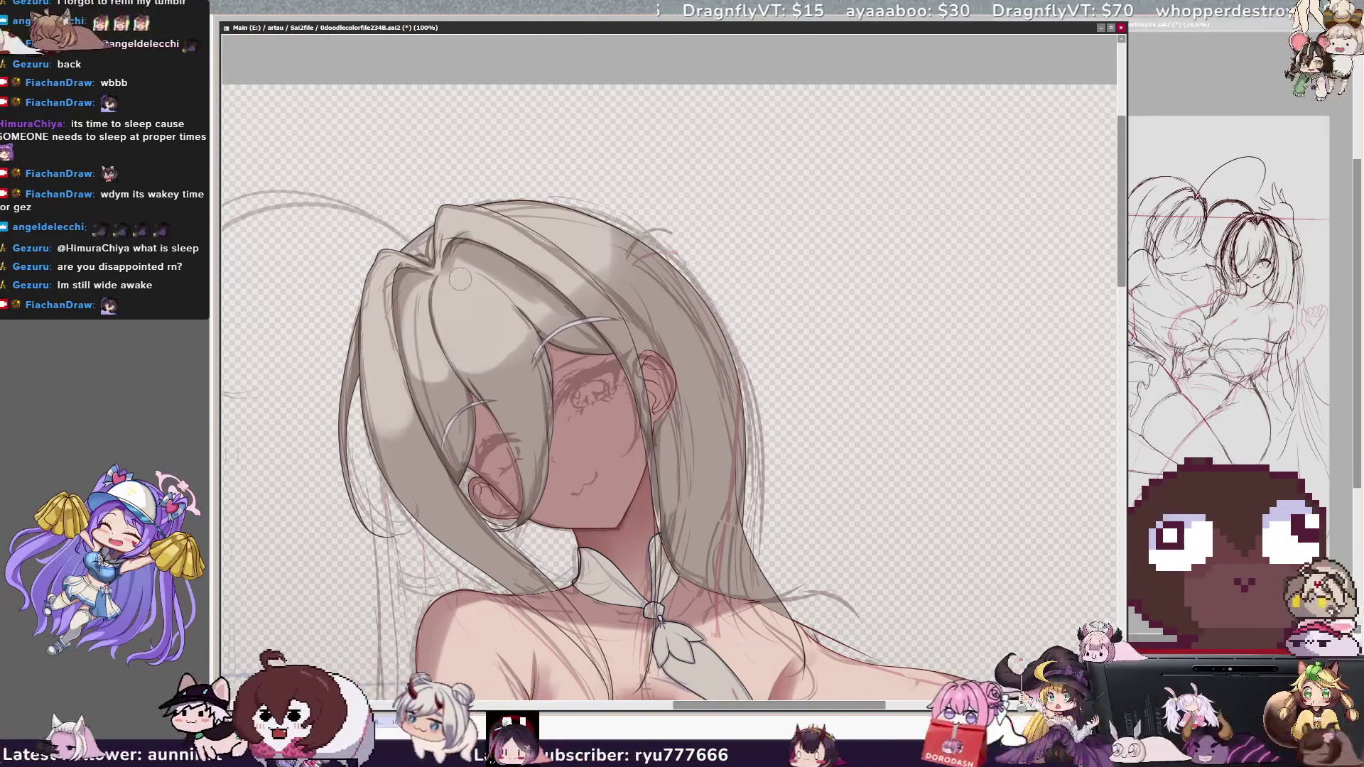
key("bracketright")
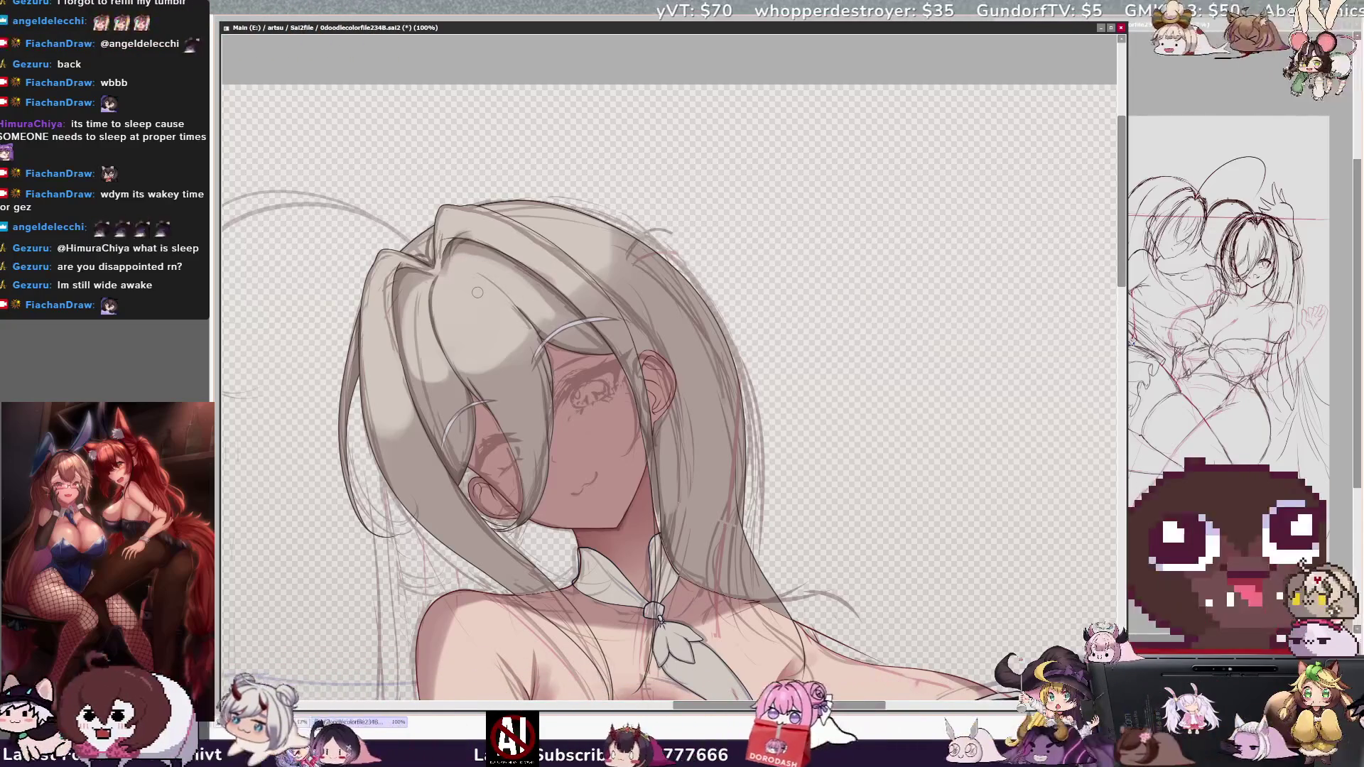
key("minus")
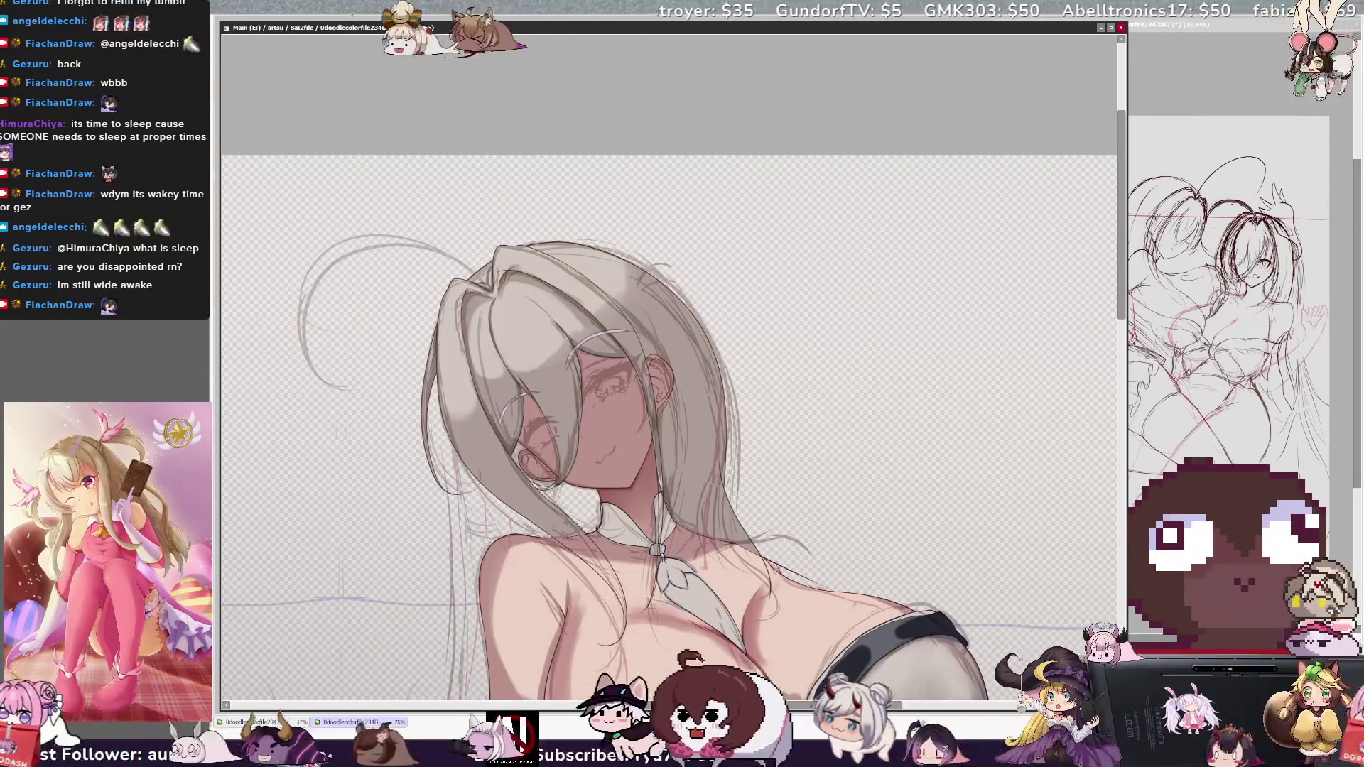
Rotate the view to the face and draw a small smiling mouth, redoing the first attempt
scroll(1108, 286, "down", 2)
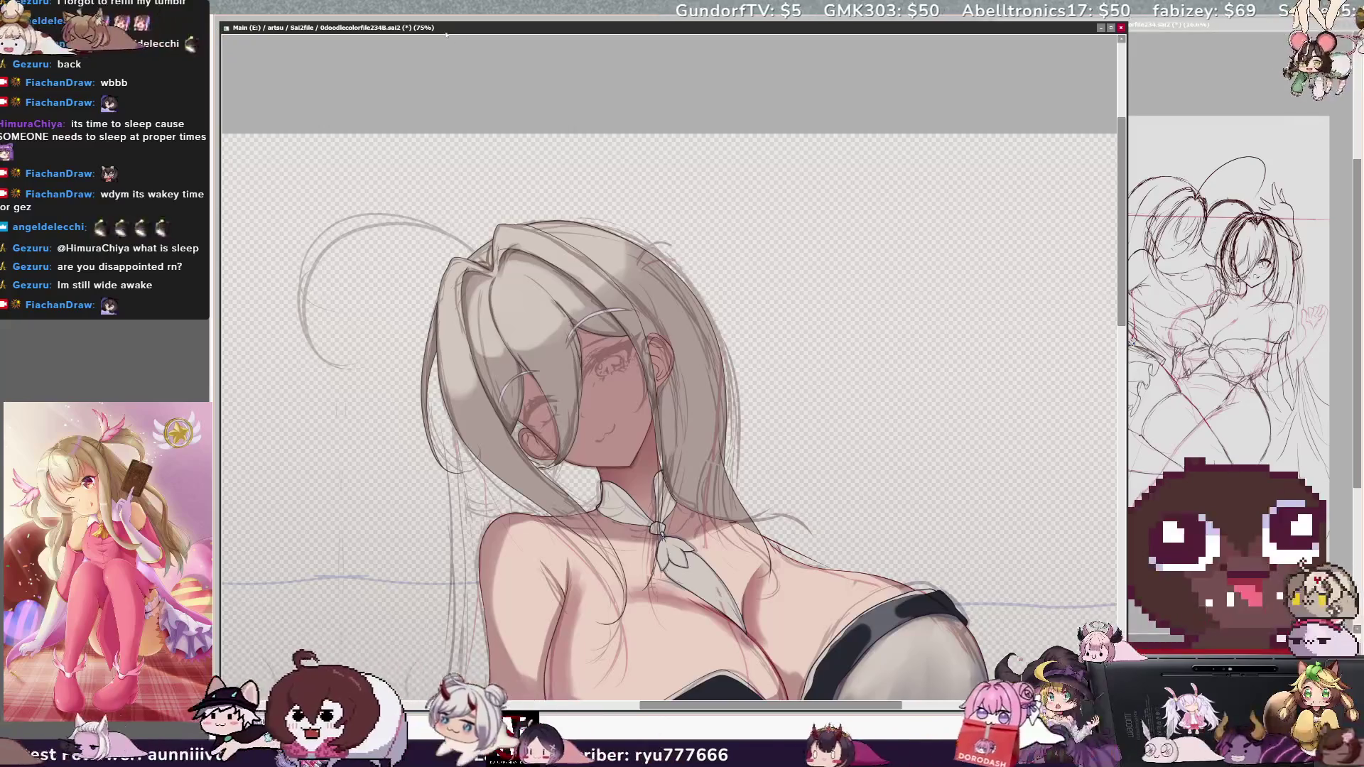
key("End")
key("End")
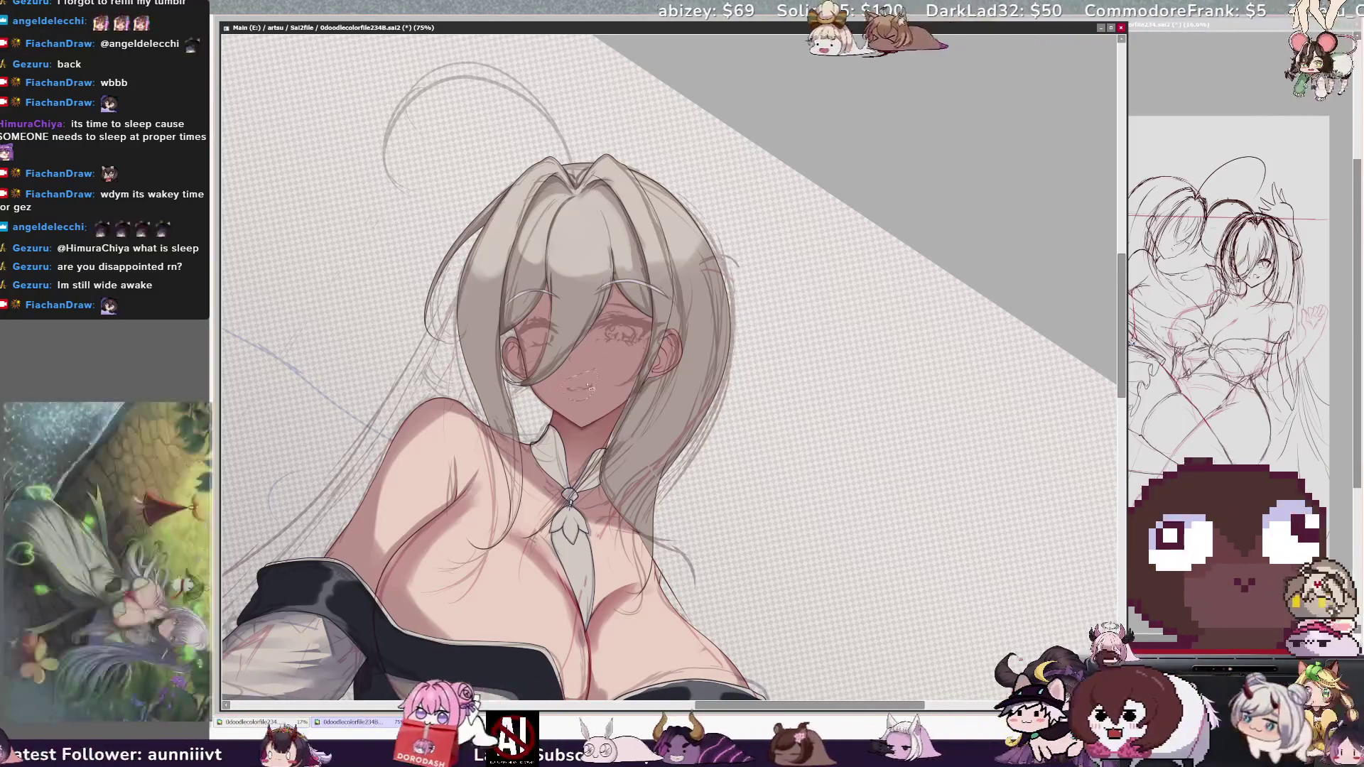
left_click_drag(568, 382, 584, 388)
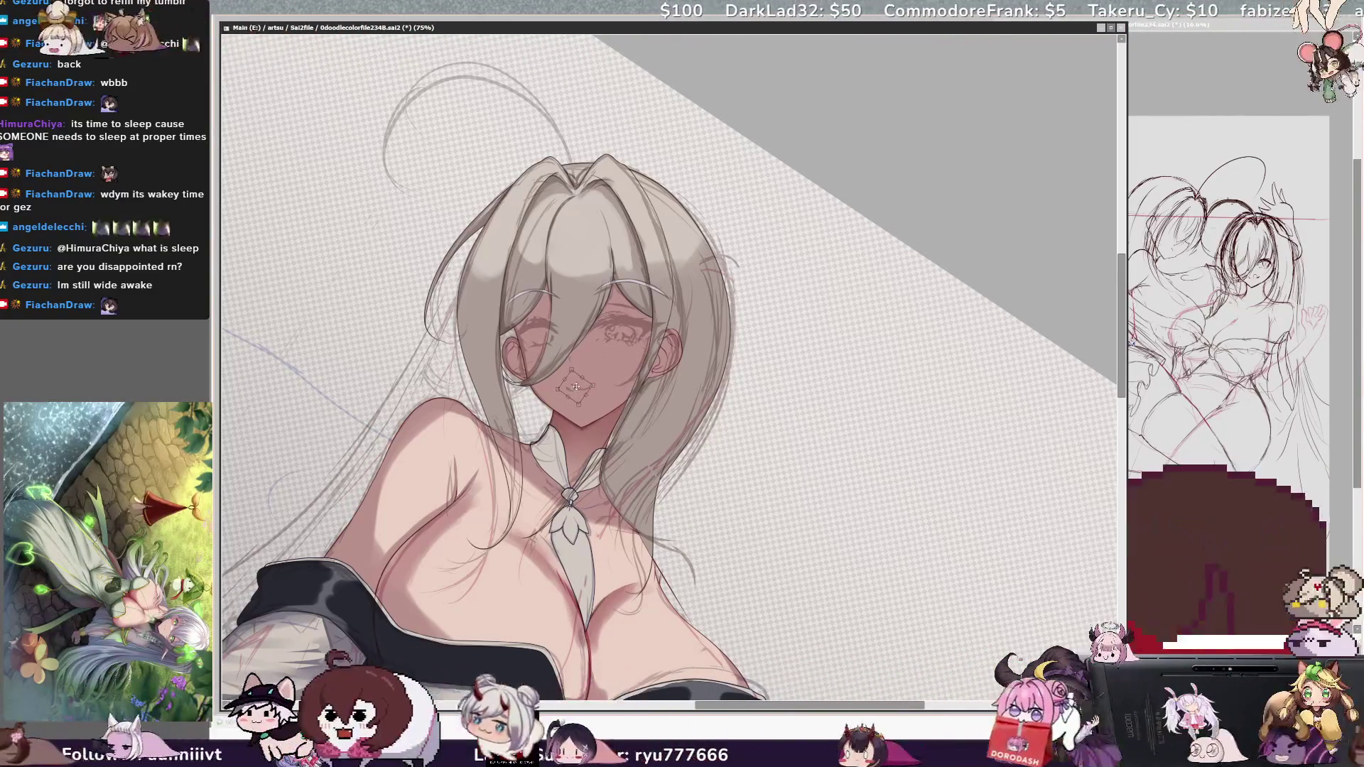
left_click_drag(567, 388, 591, 388)
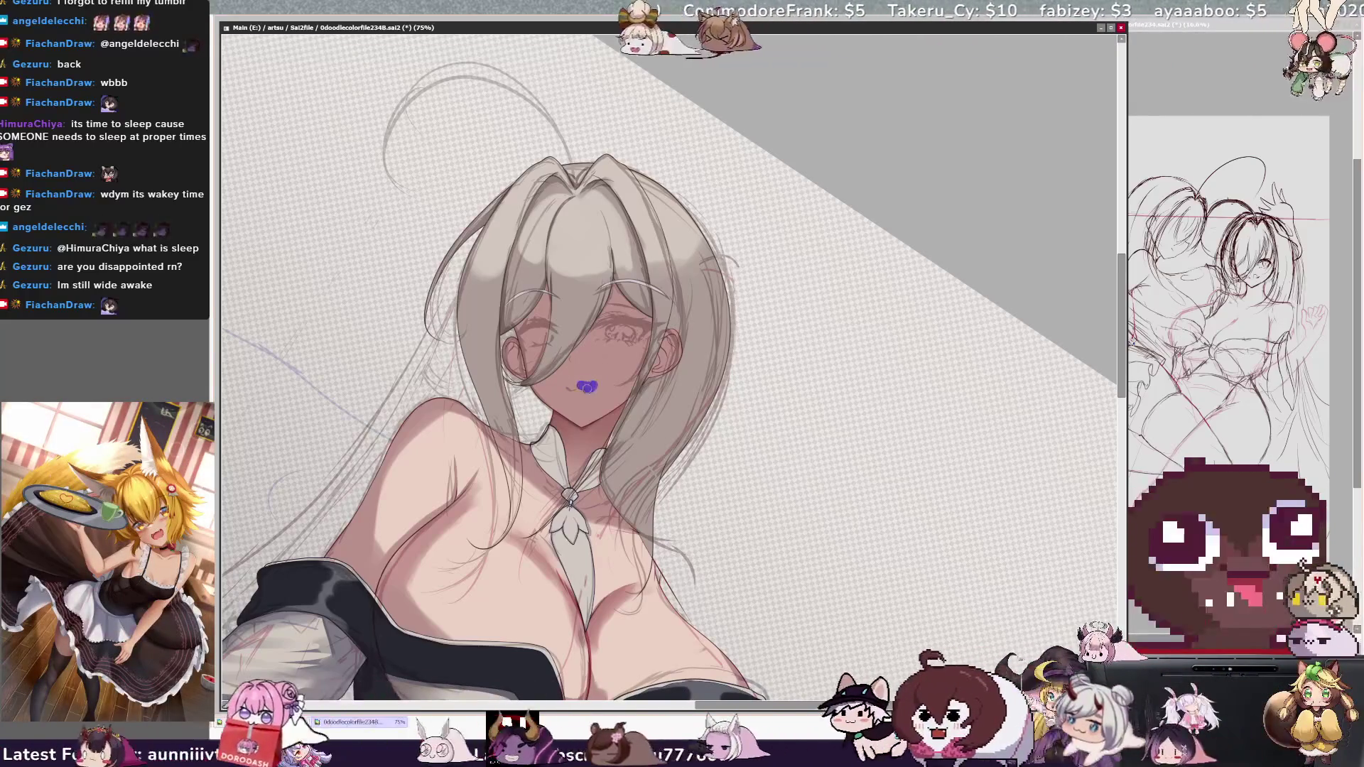
key("ctrl+z")
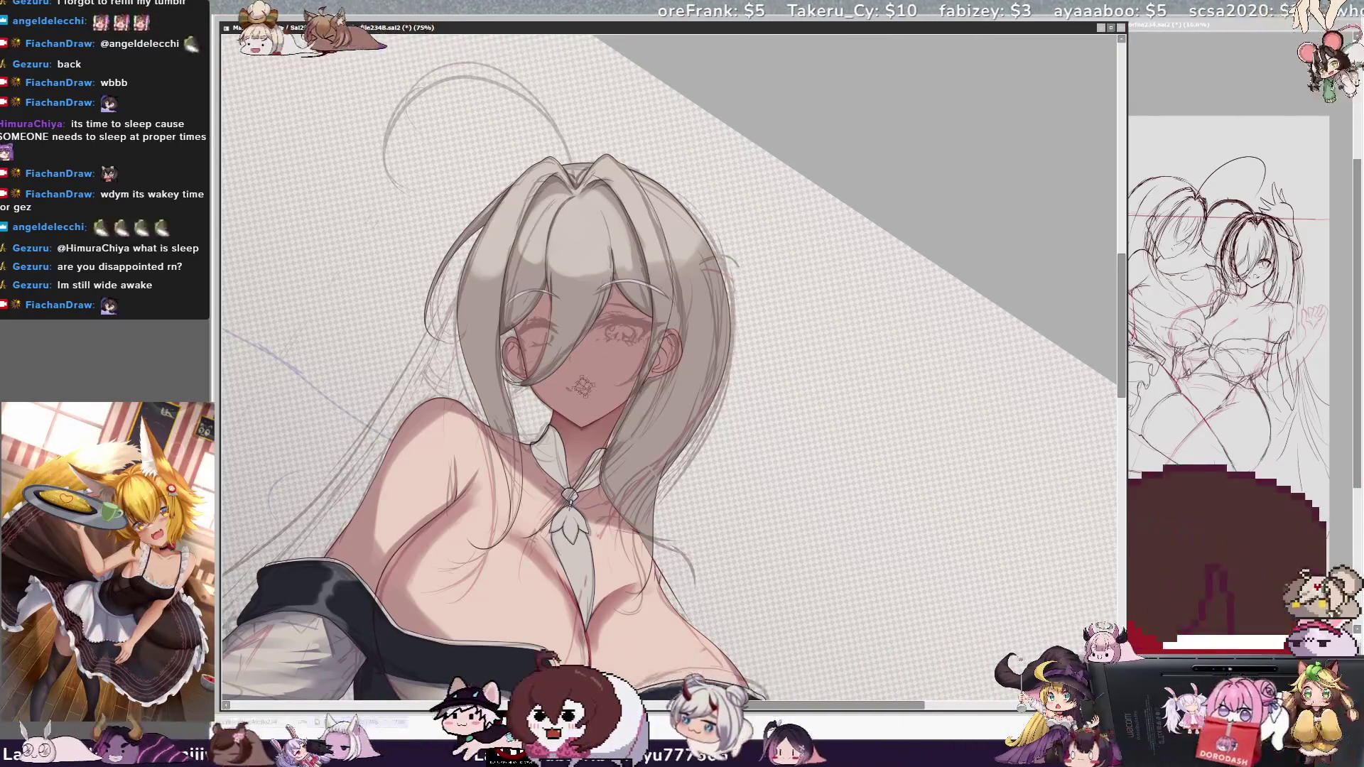
left_click_drag(570, 388, 590, 388)
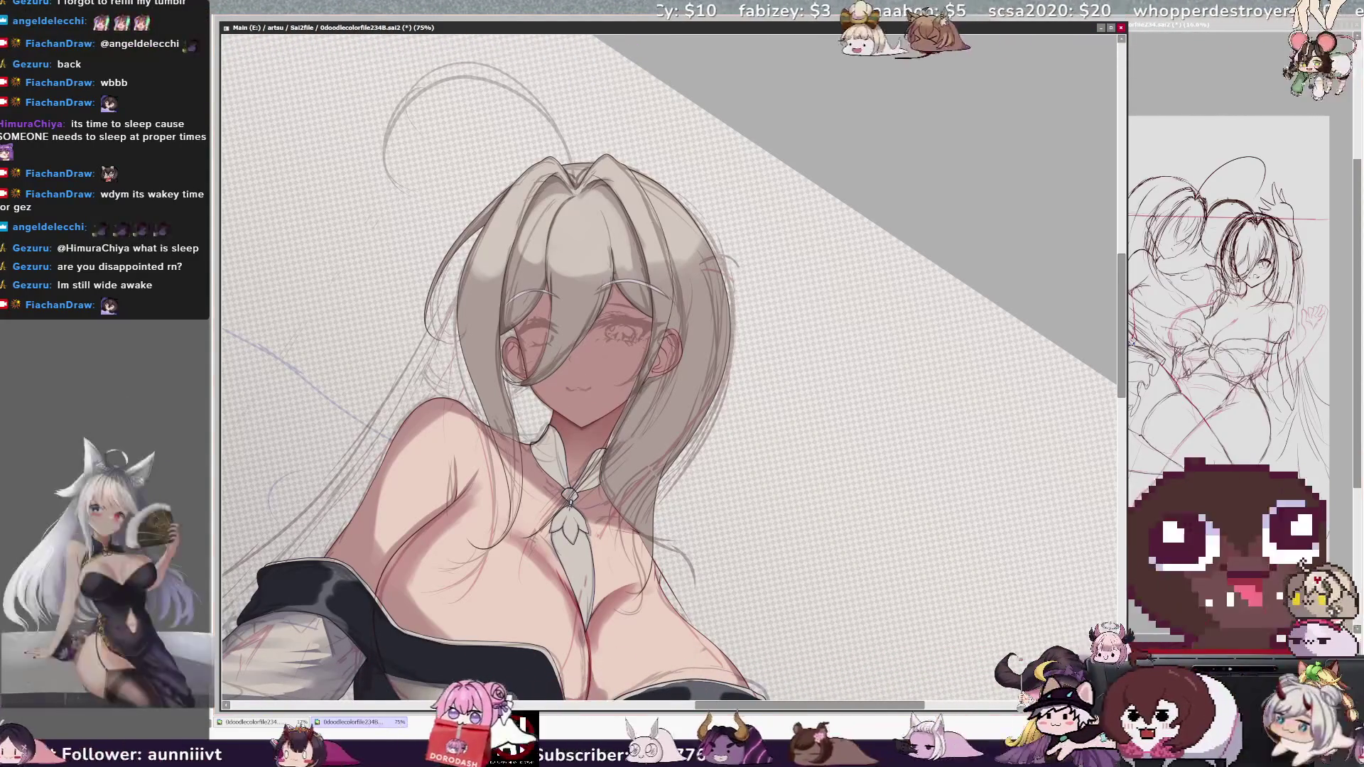
key("ctrl+minus")
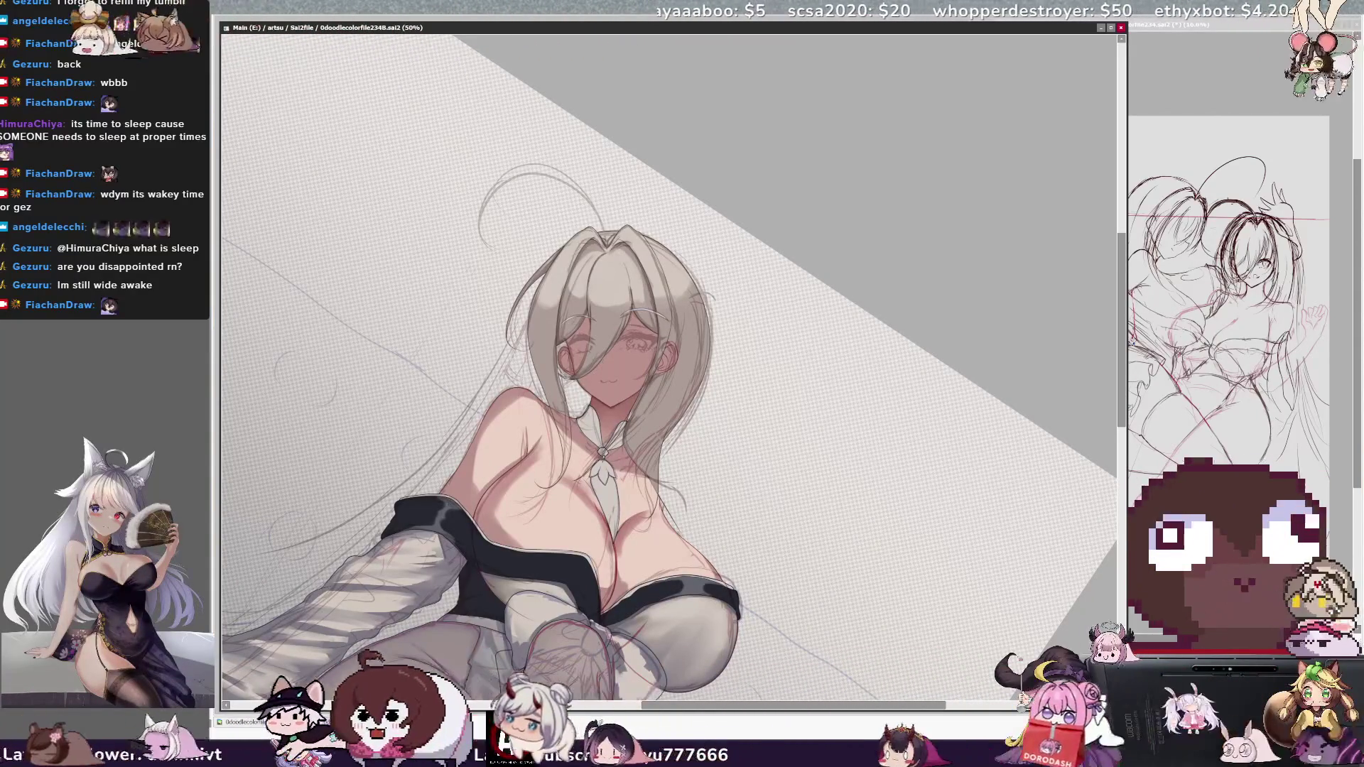
key("ctrl+plus")
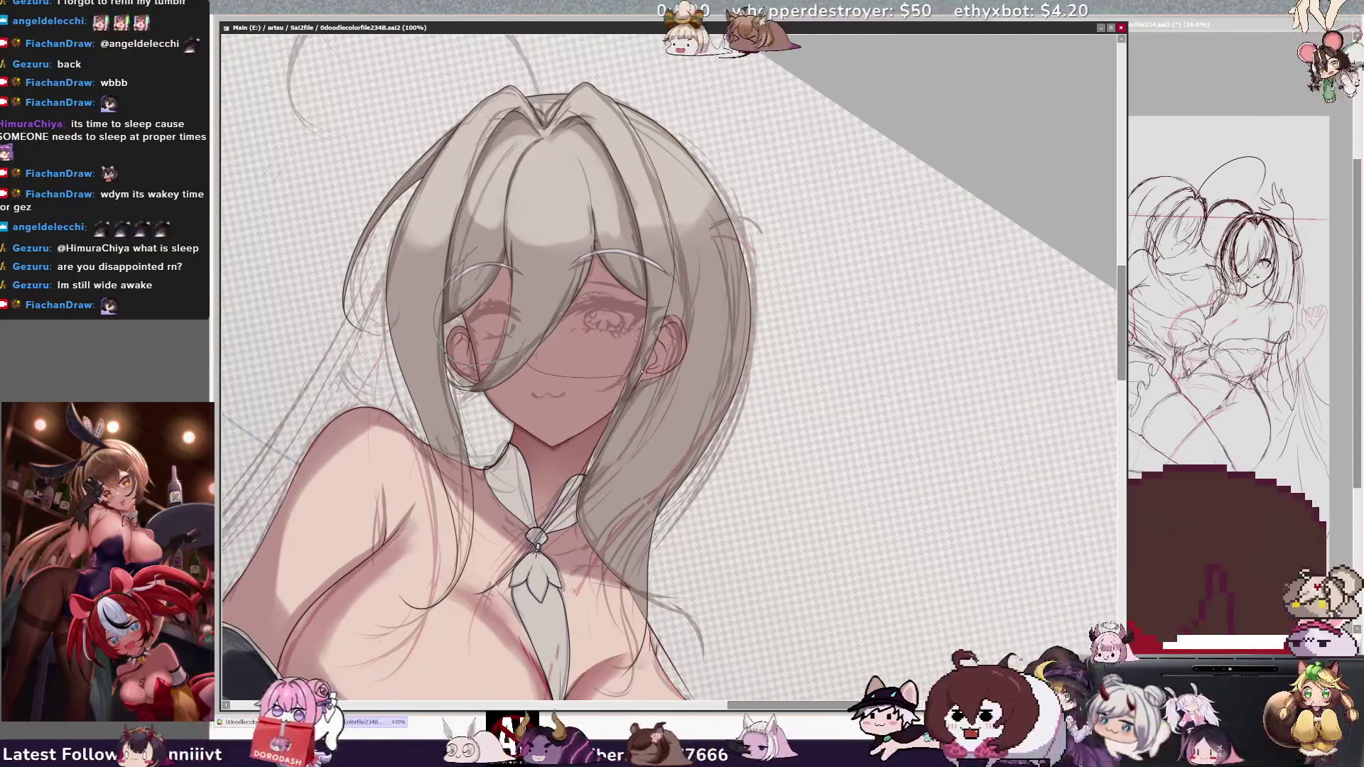
Hide the sketch lines over the face and redraw the mouth slightly lower, adjusting it with a lasso selection
key("Delete")
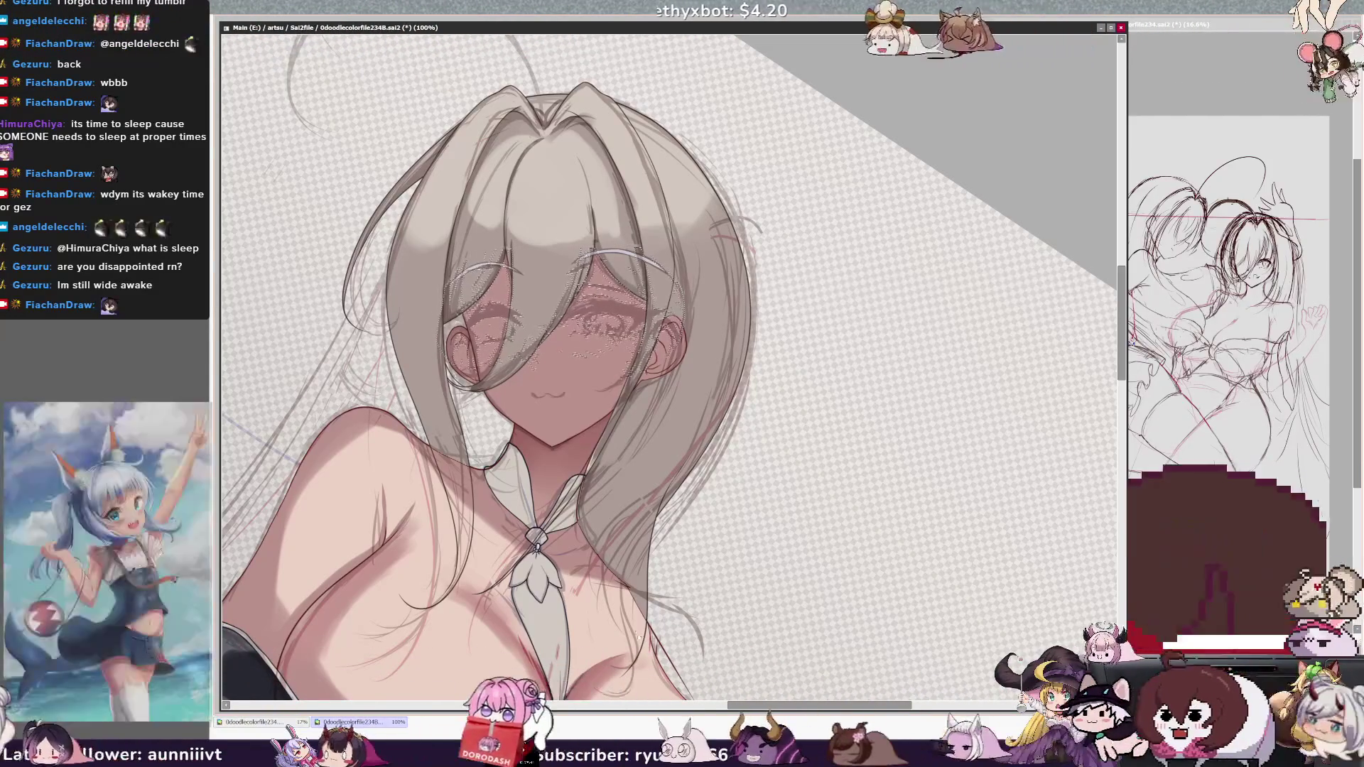
key("ctrl+d")
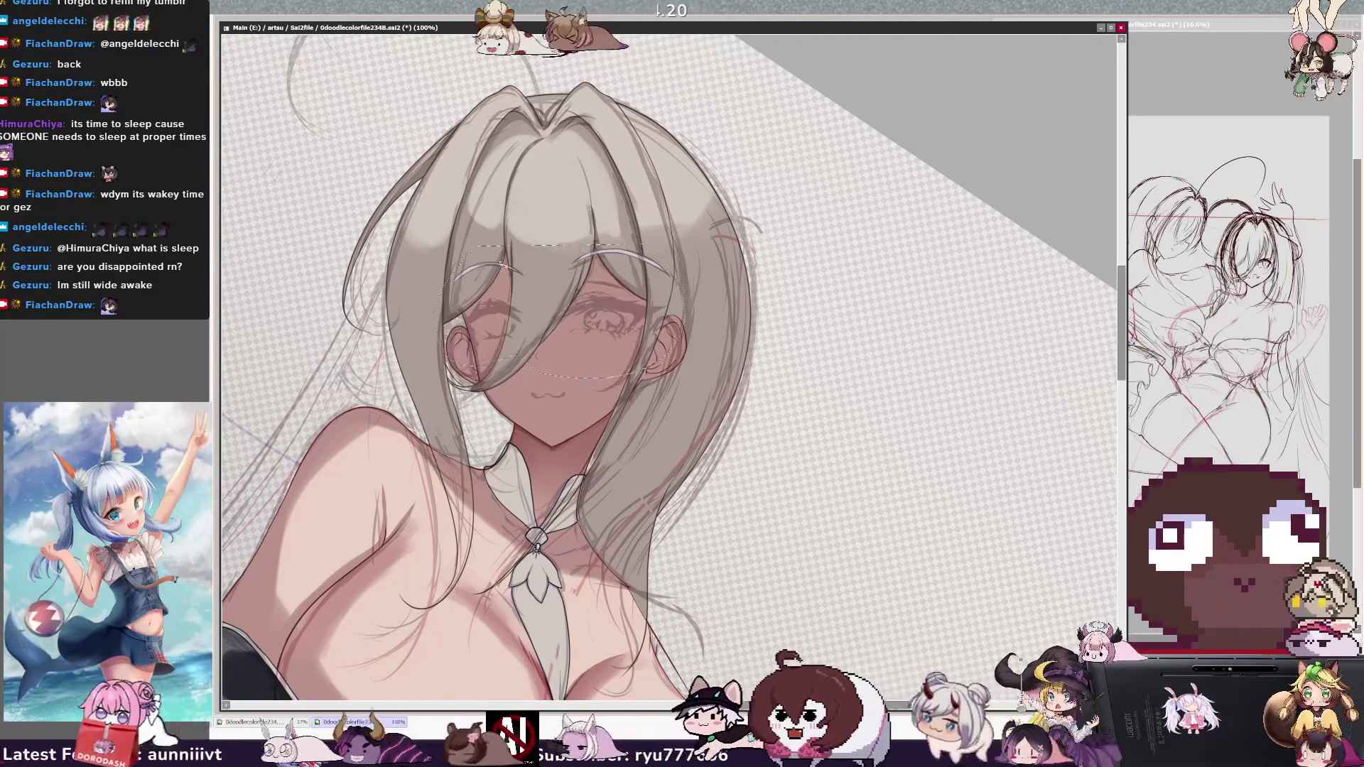
key("ctrl+z")
key("ctrl+y")
key("ctrl+y")
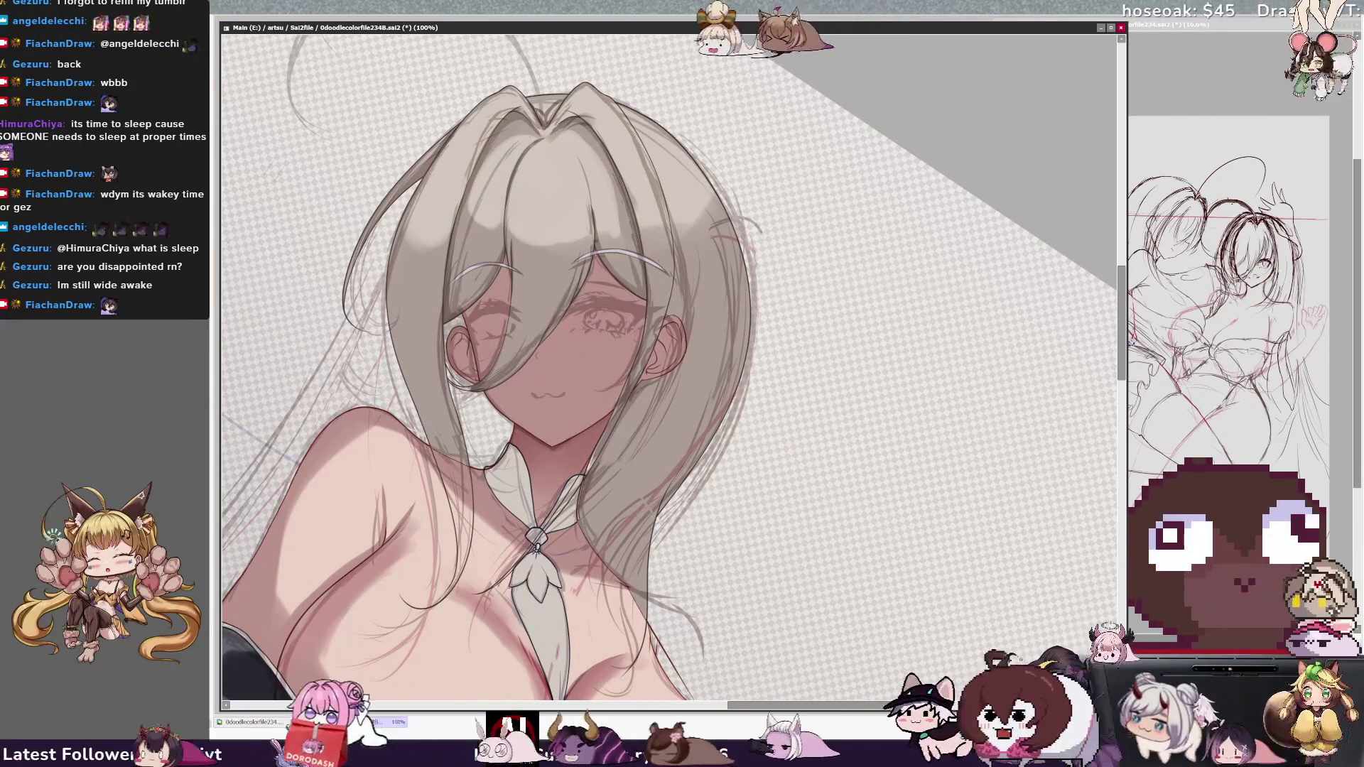
left_click_drag(583, 380, 579, 403)
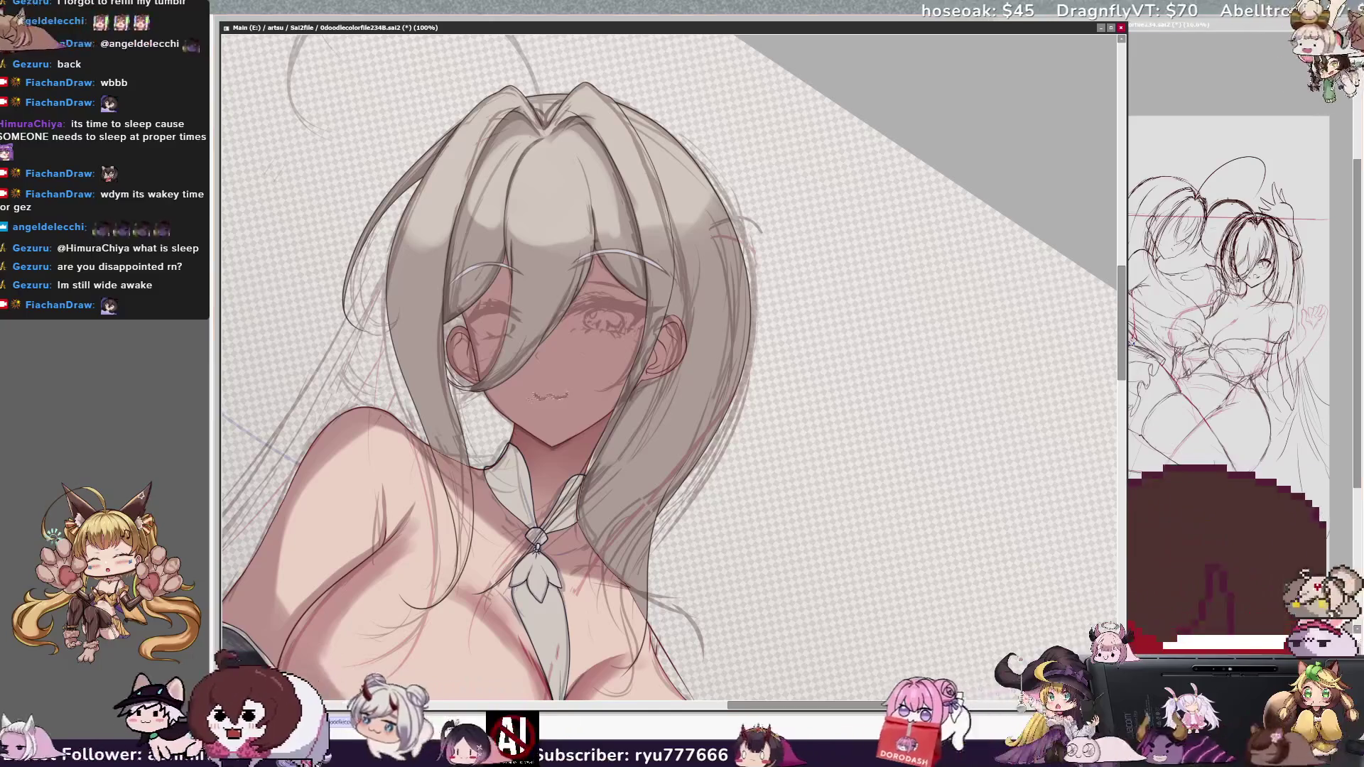
left_click_drag(543, 375, 527, 400)
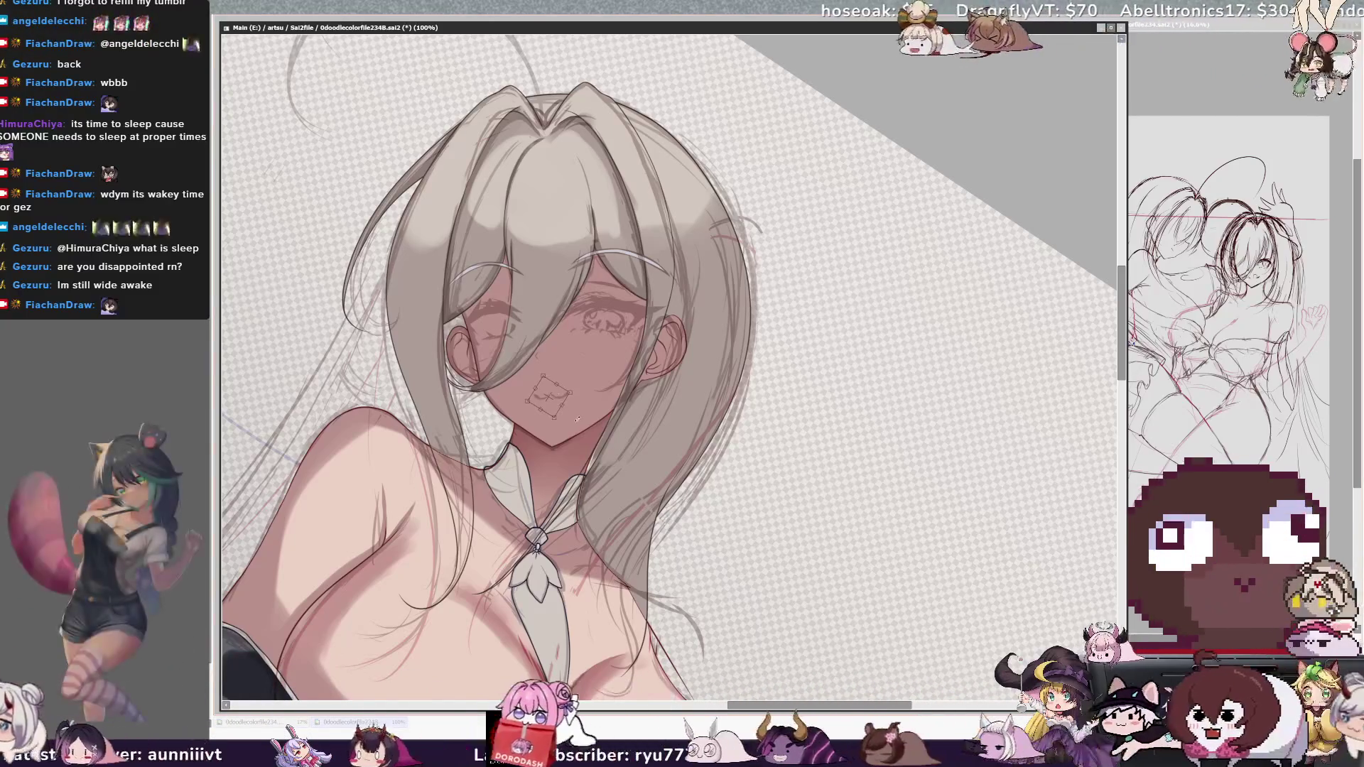
key("ctrl+d")
key("minus")
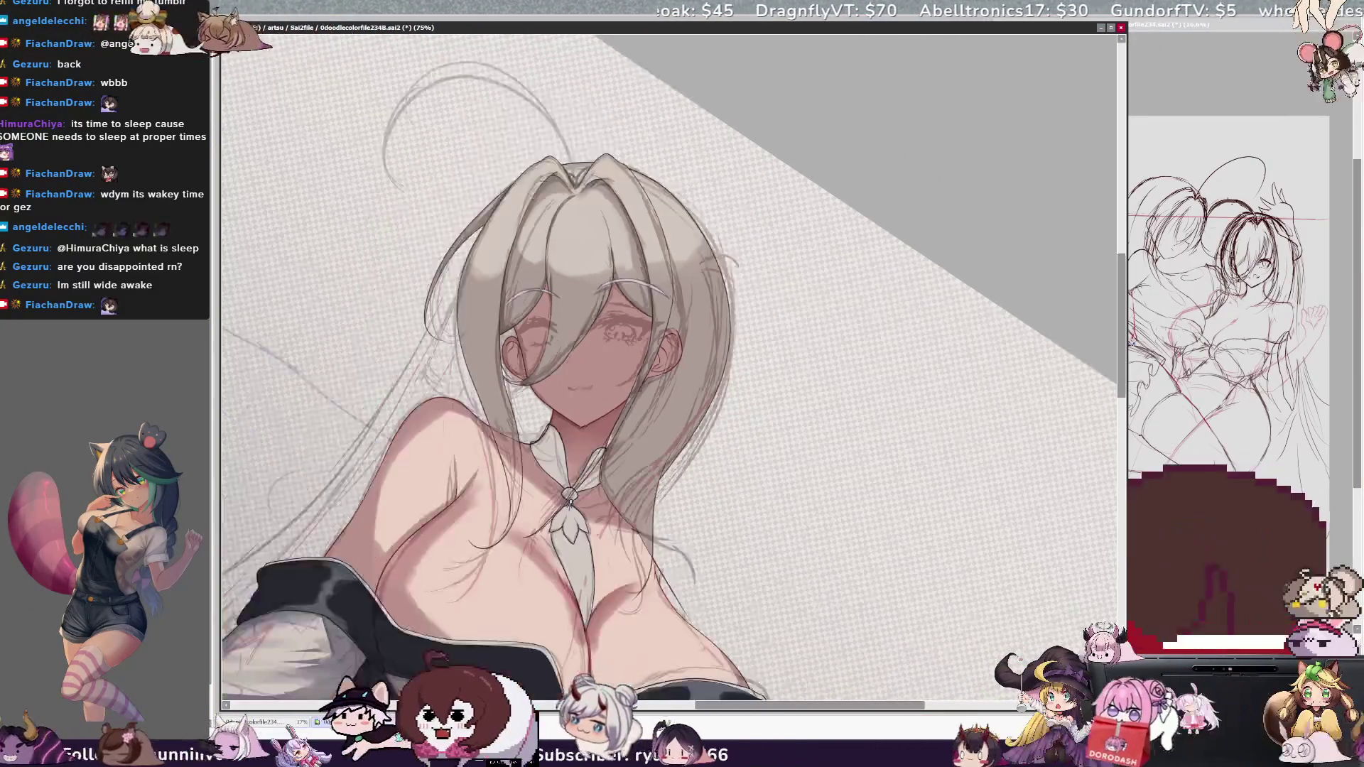
Level the view and add two faint strokes beside the girl's hair
key("minus")
key("Home")
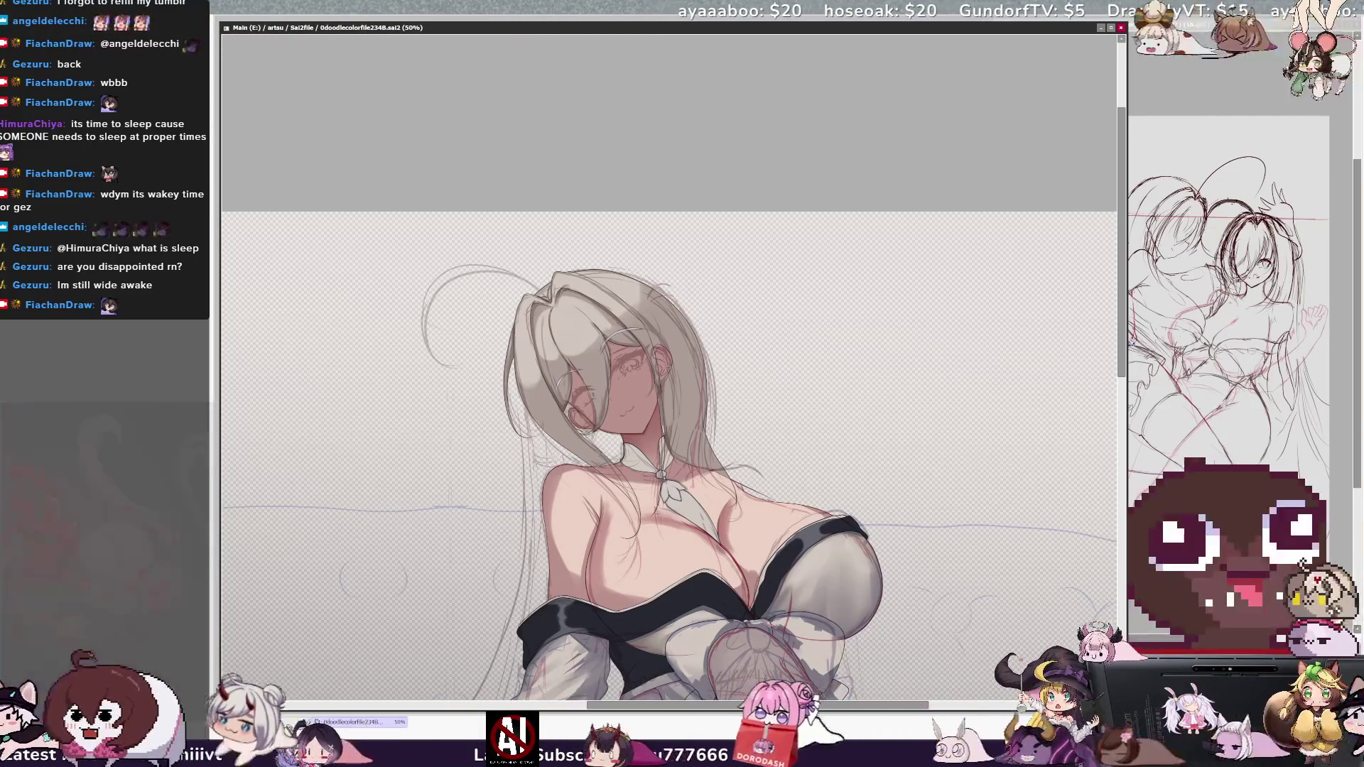
left_click_drag(711, 369, 749, 378)
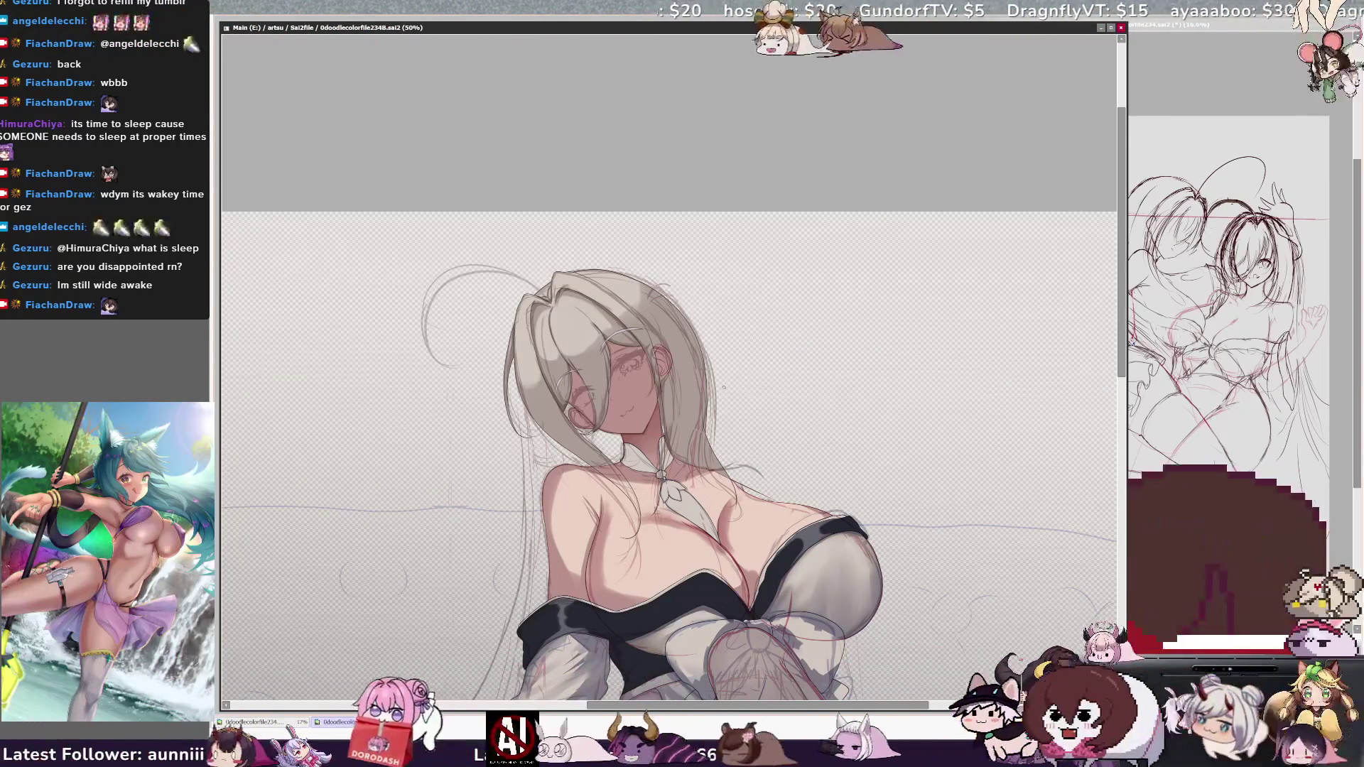
left_click_drag(724, 387, 732, 389)
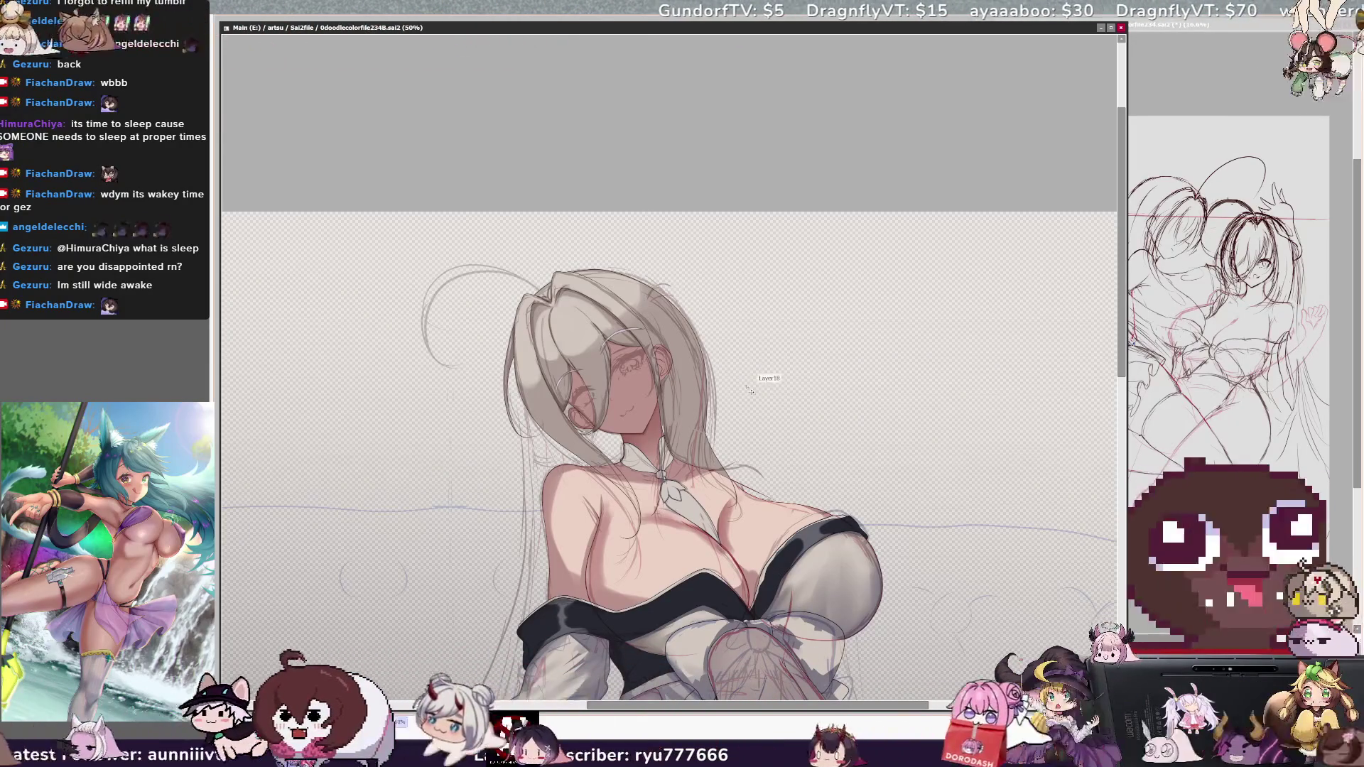
Save the drawing, check it mirrored, pick Layer18 from the canvas, and flip the view back
key("ctrl+s")
key("h")
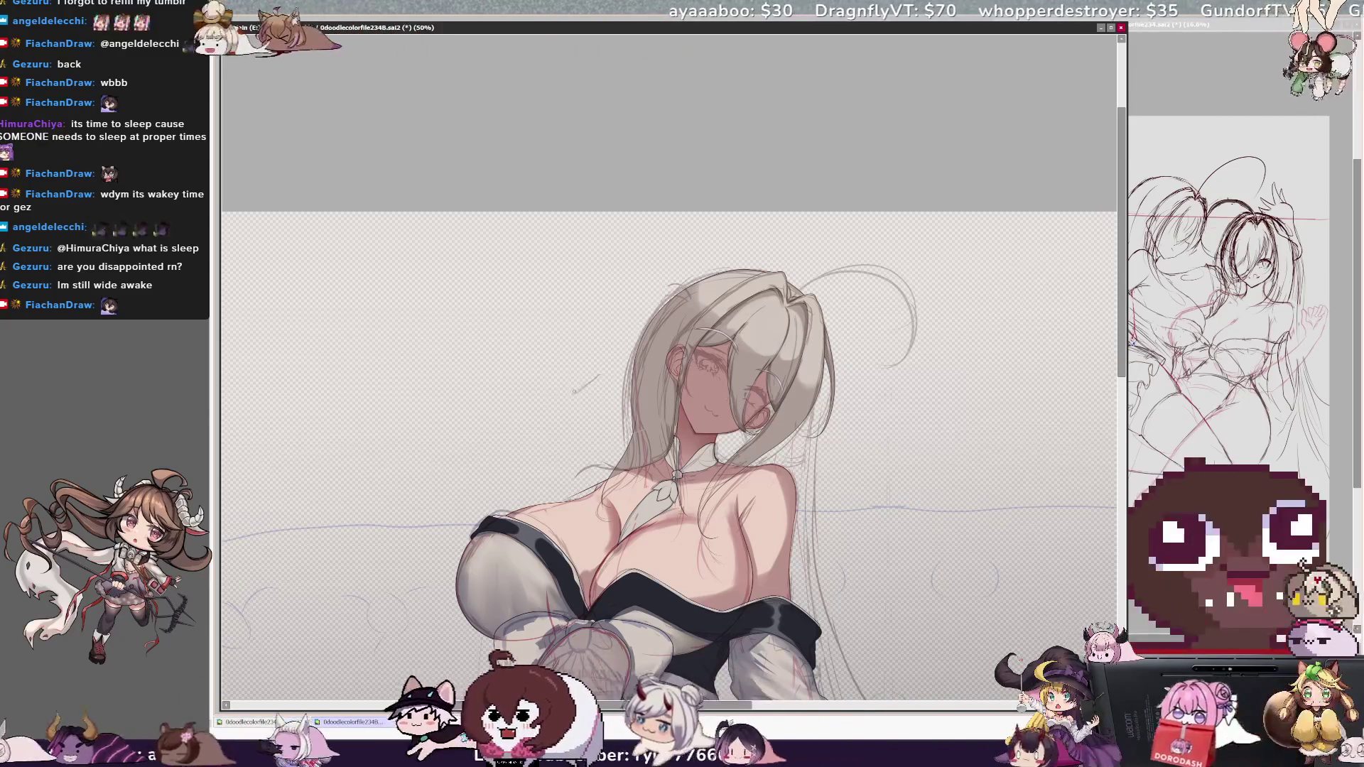
key("h")
key("h")
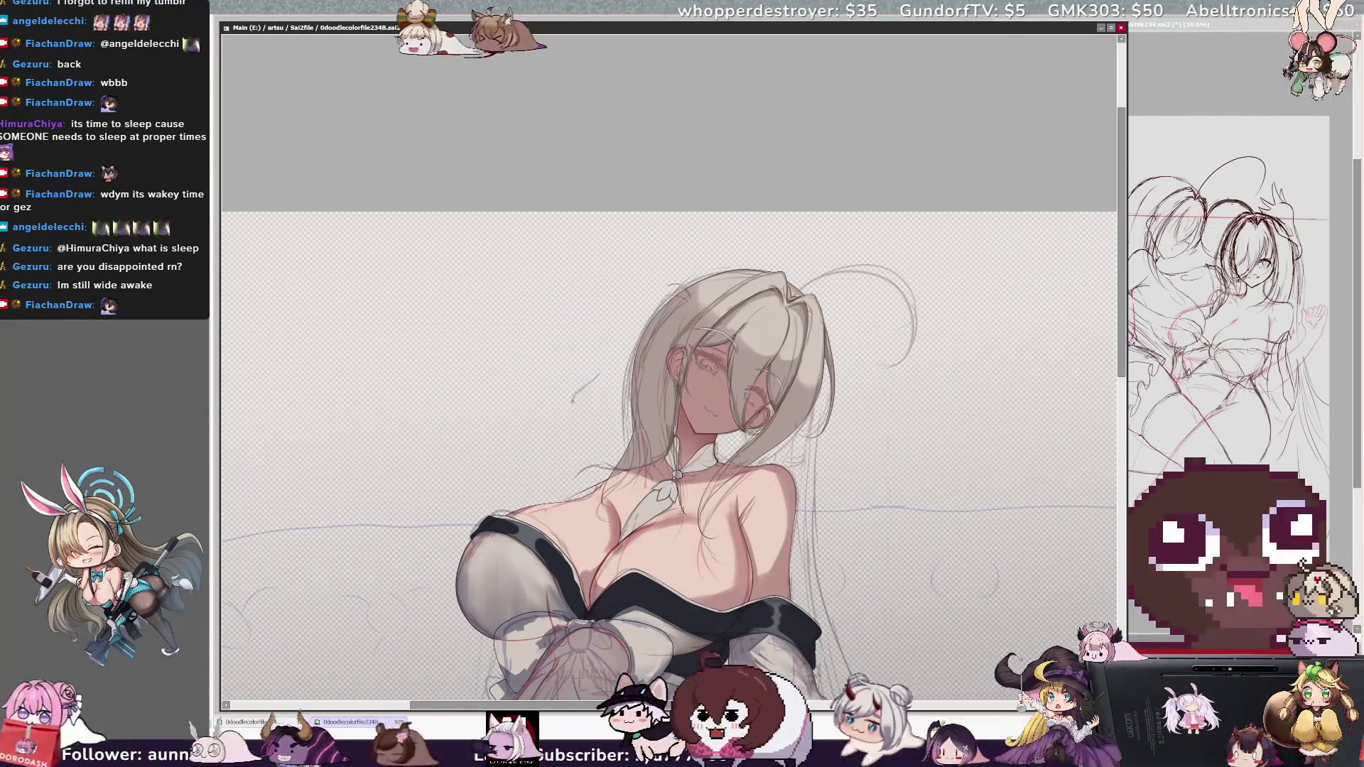
left_click(584, 402, "ctrl+shift")
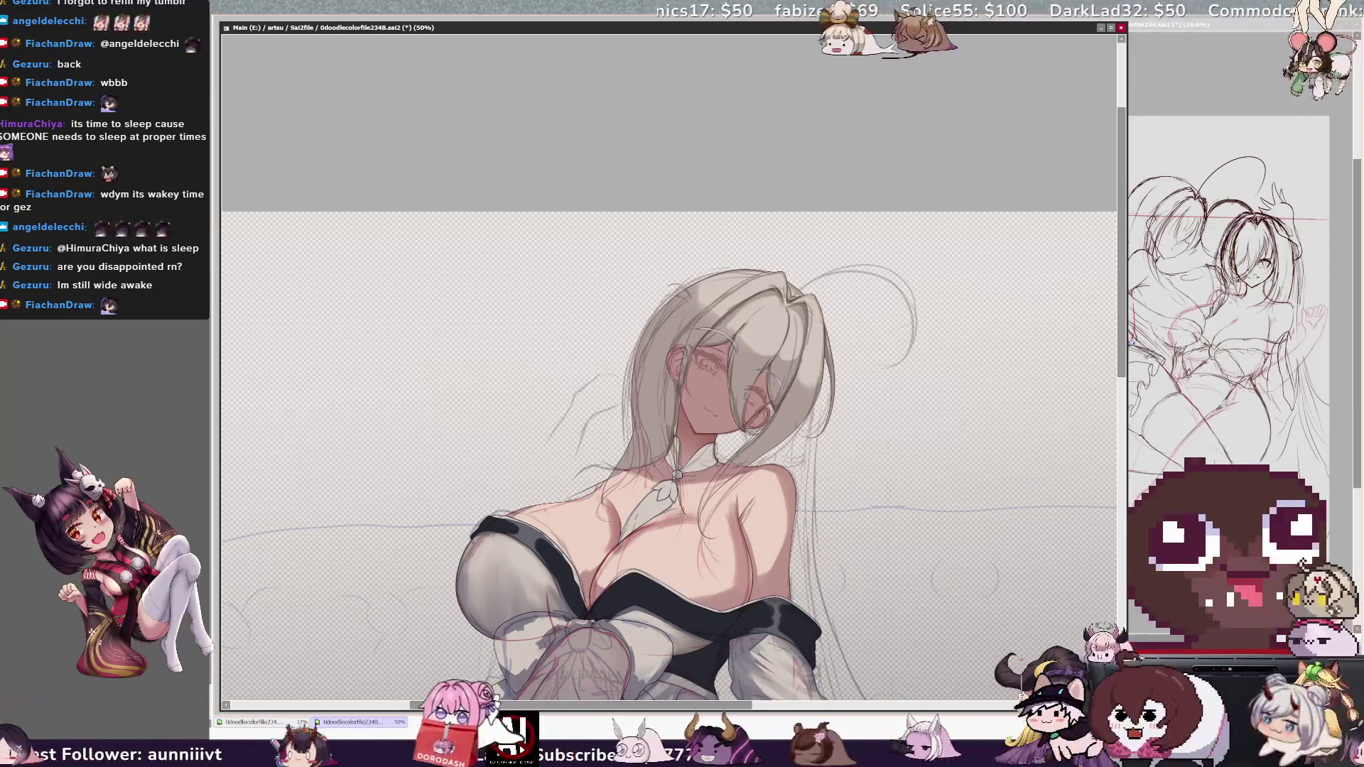
key("h")
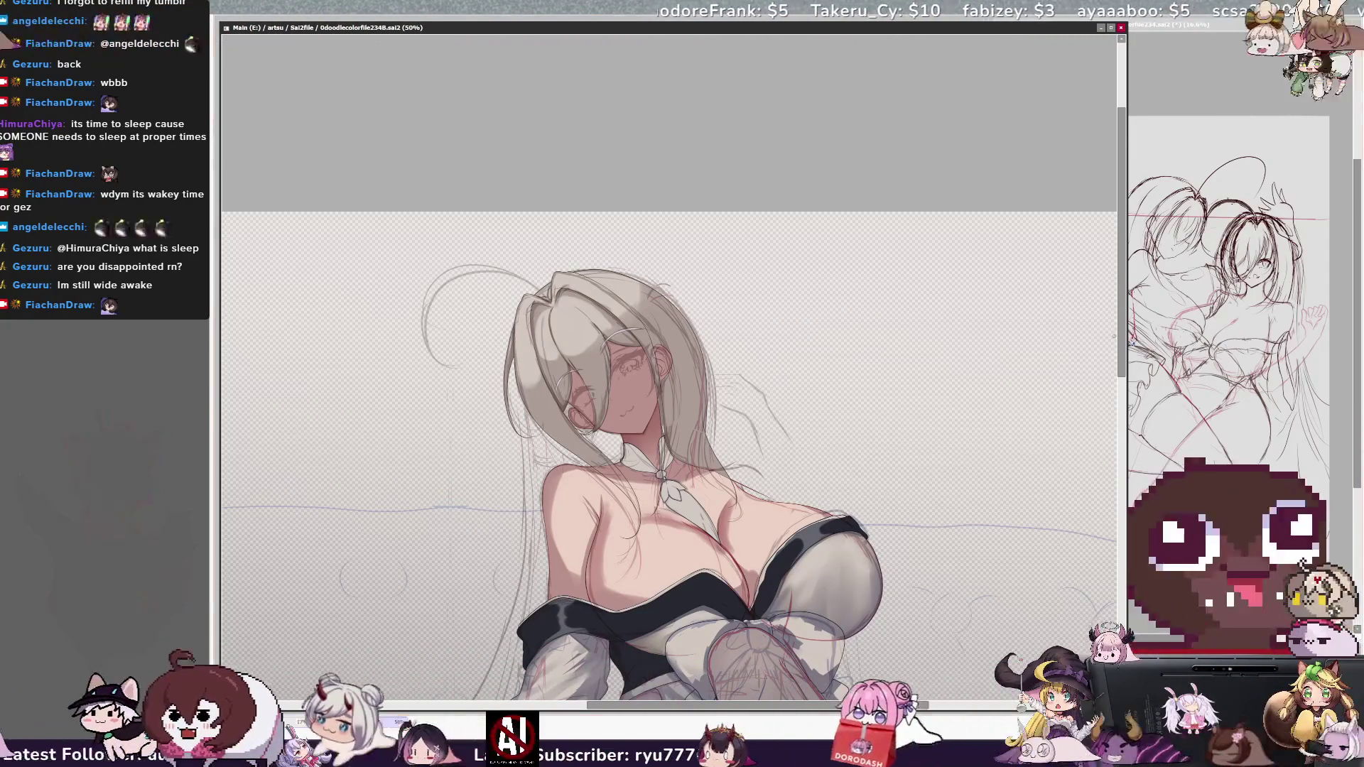
scroll(668, 369, "down", 2)
scroll(668, 369, "down", 3)
scroll(668, 370, "up", 1)
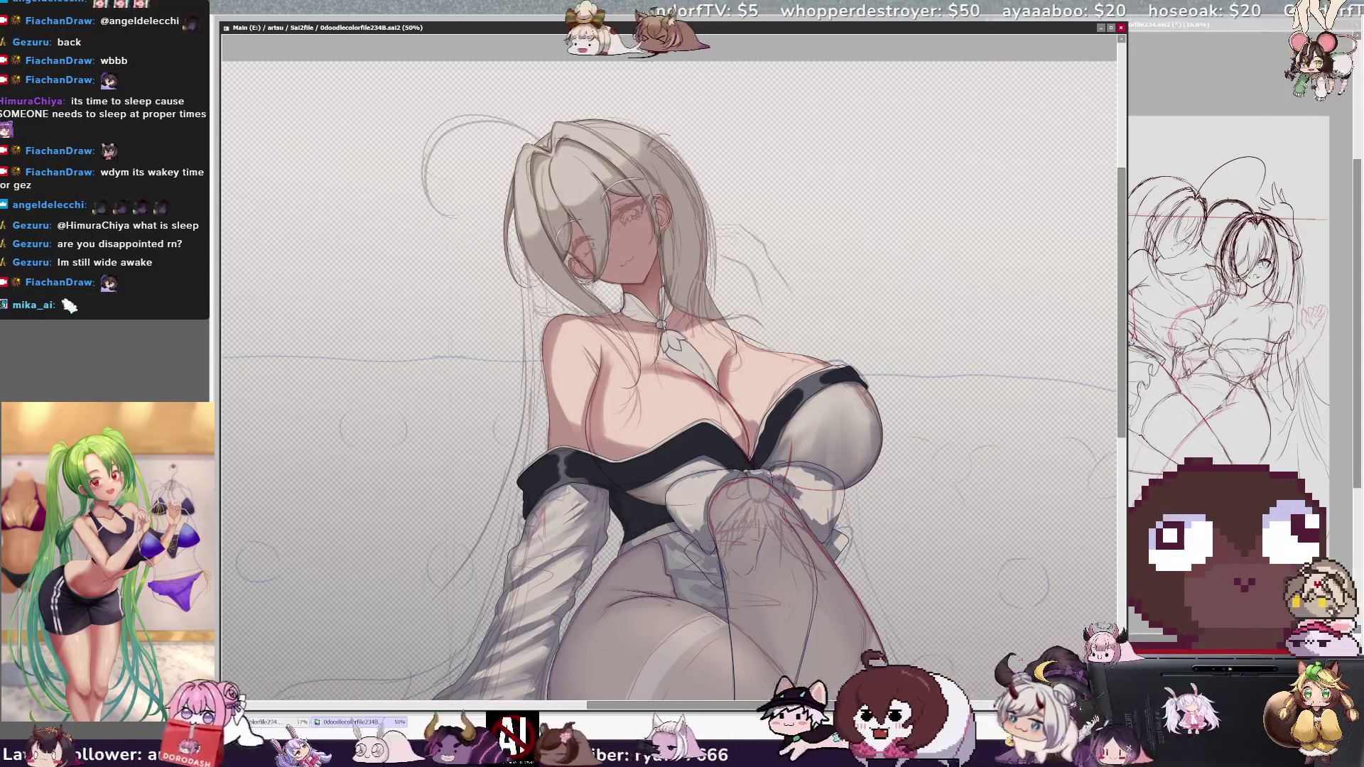
scroll(642, 265, "up", 3)
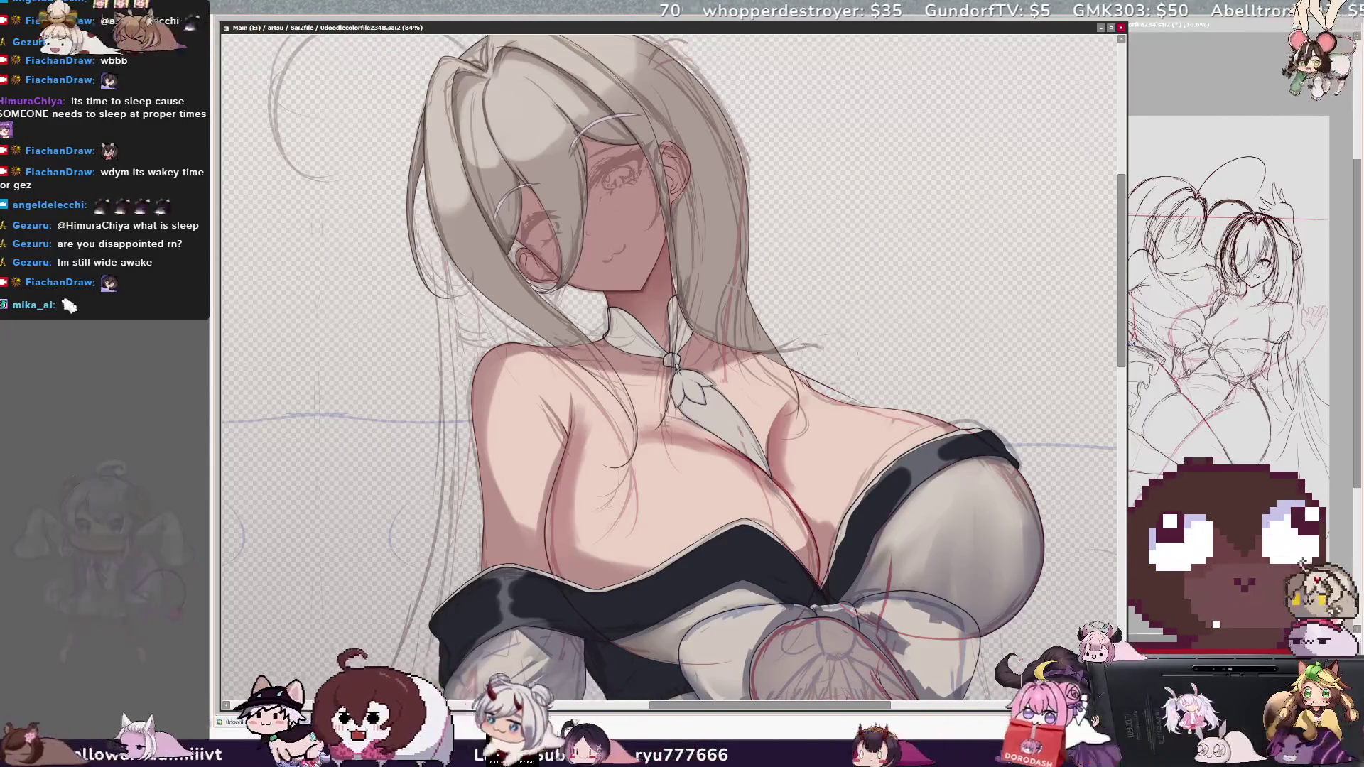
scroll(890, 316, "down", 1)
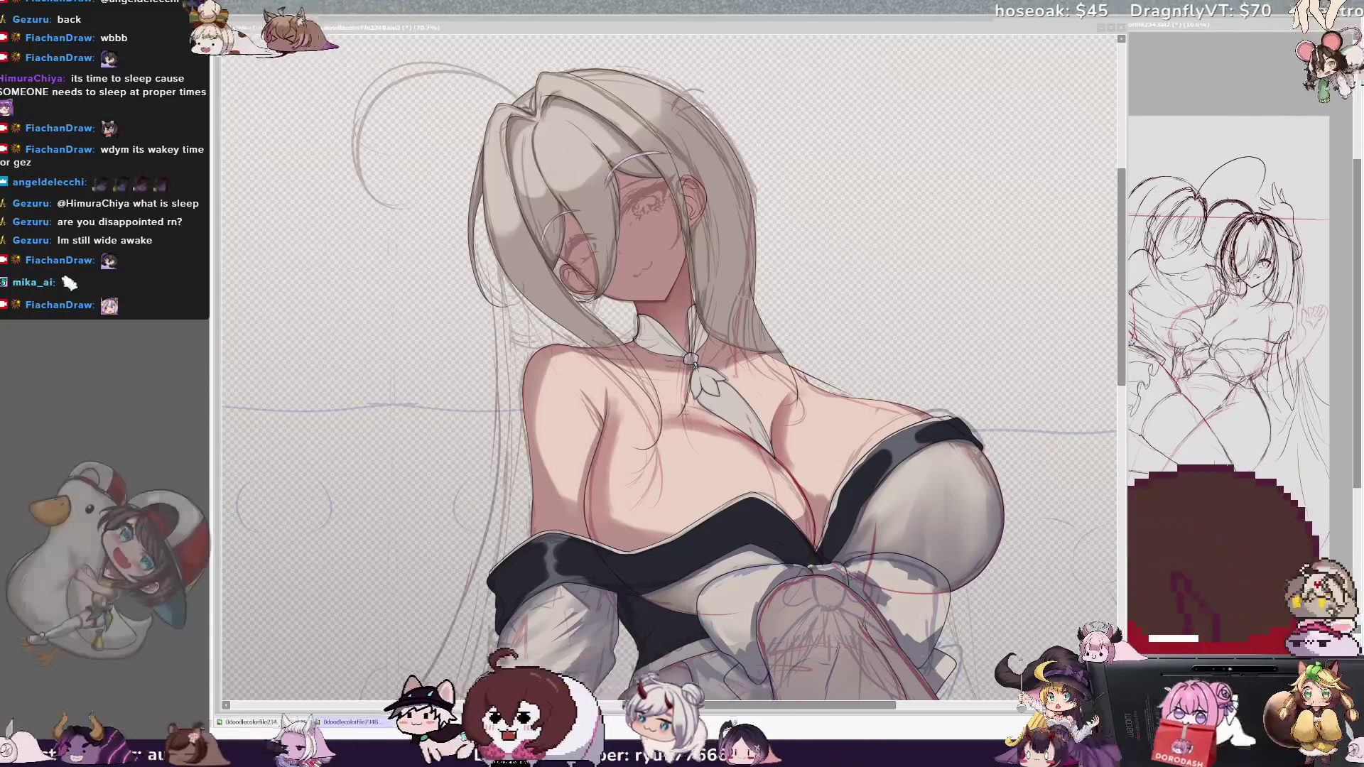
left_click_drag(674, 706, 703, 707)
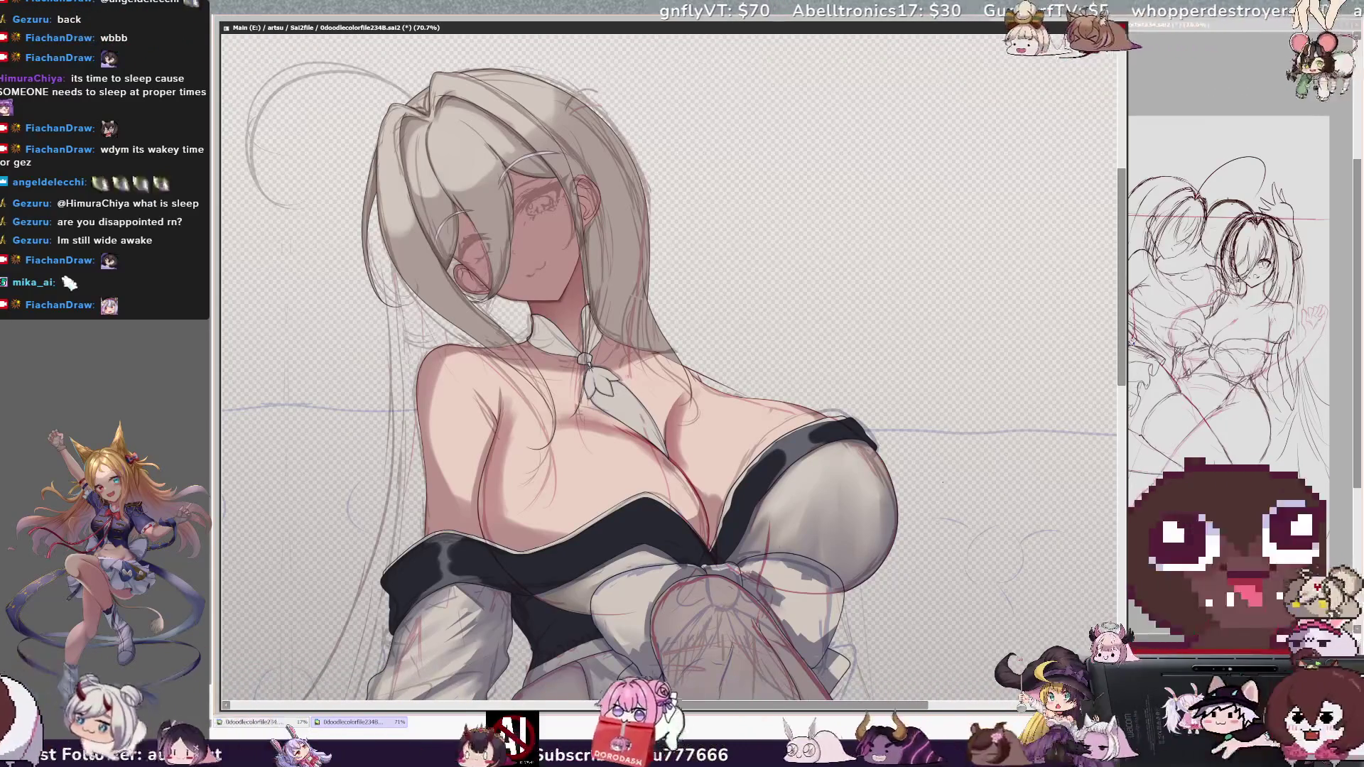
left_click_drag(1125, 371, 1123, 380)
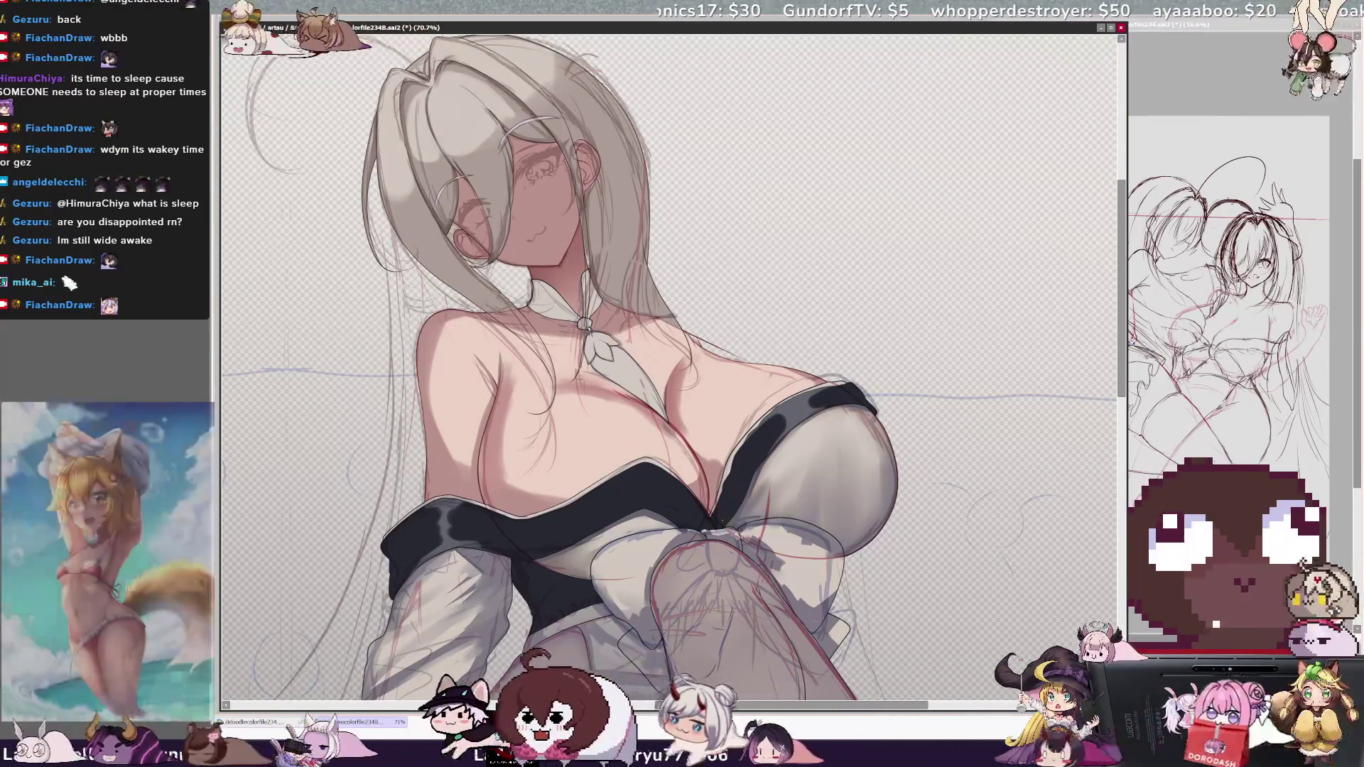
scroll(683, 643, "down", 3)
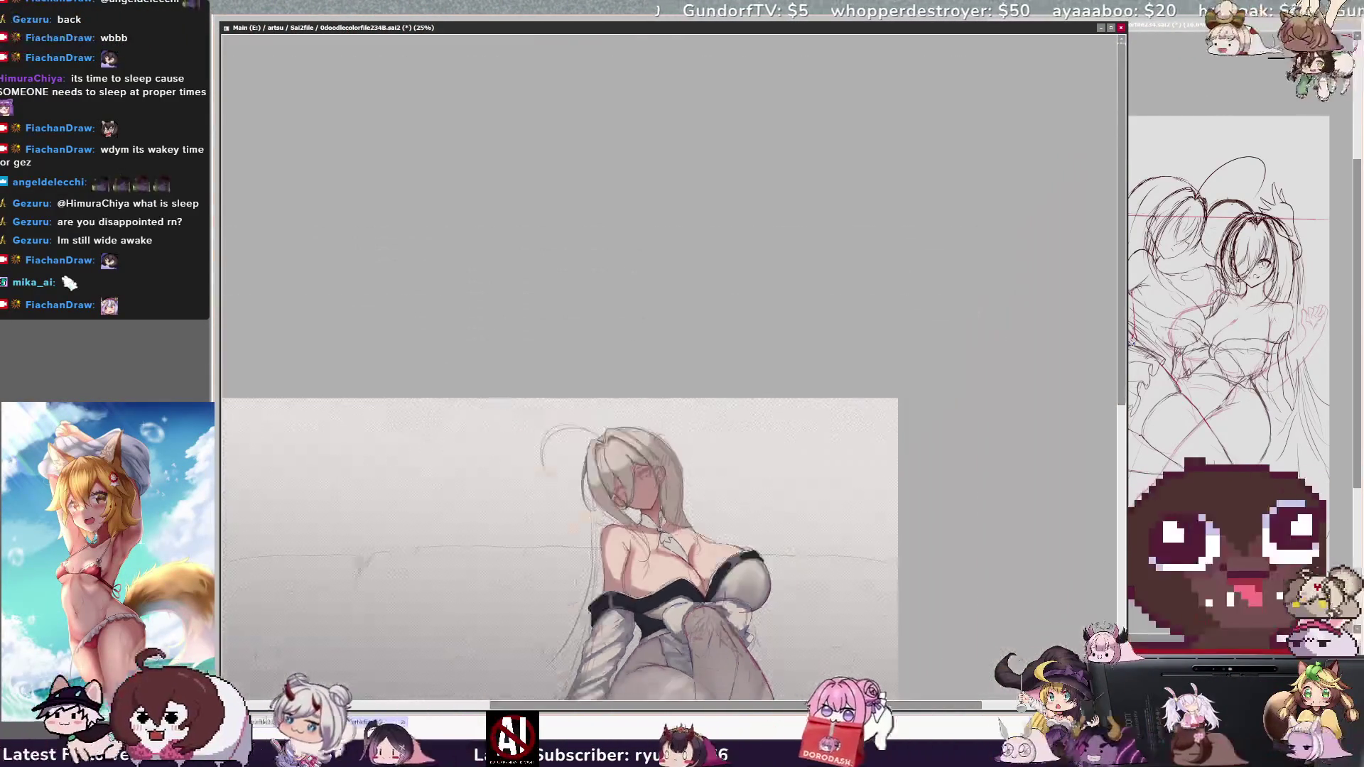
Zoom toward the feet and sketch a short curved floor line just below-left of them
scroll(681, 538, "down", 3)
scroll(681, 538, "up", 2)
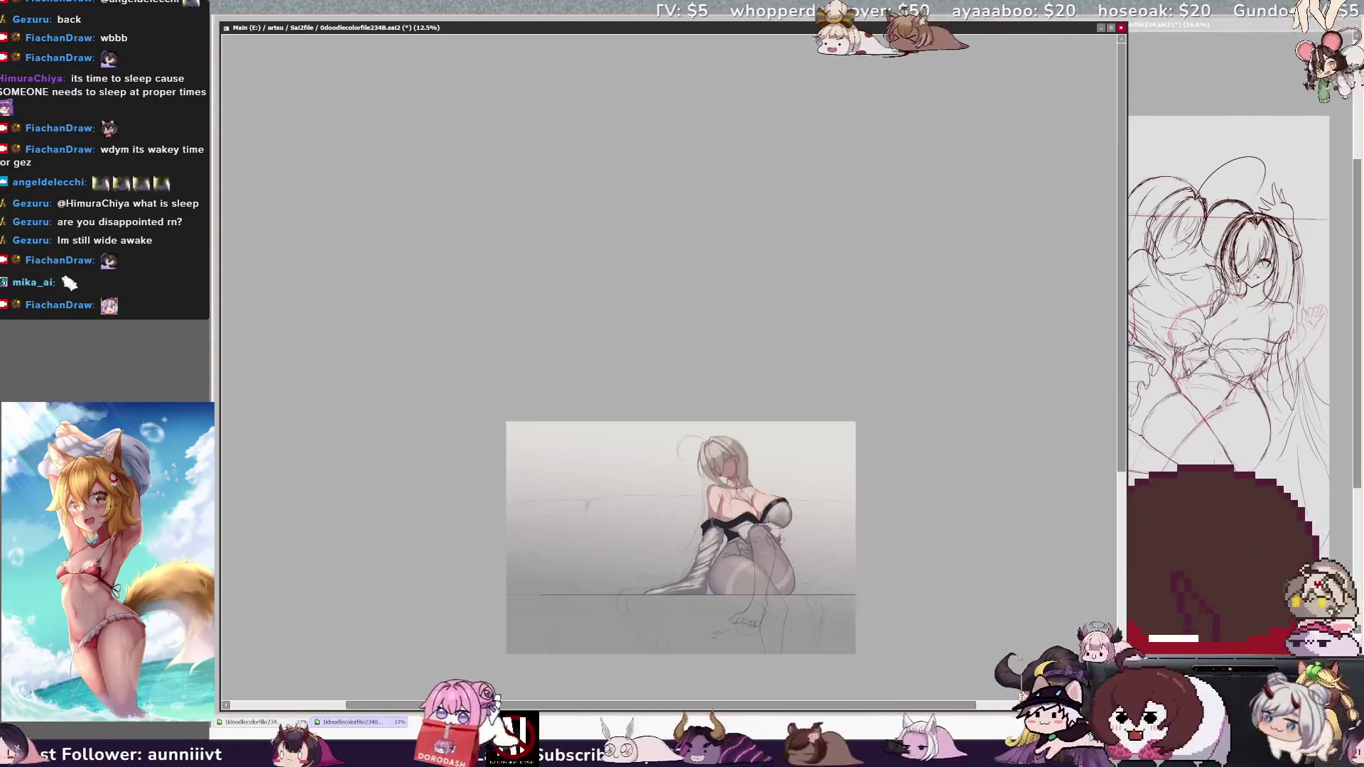
scroll(750, 645, "up", 1)
scroll(750, 646, "up", 1)
scroll(750, 645, "up", 1)
scroll(750, 645, "up", 1)
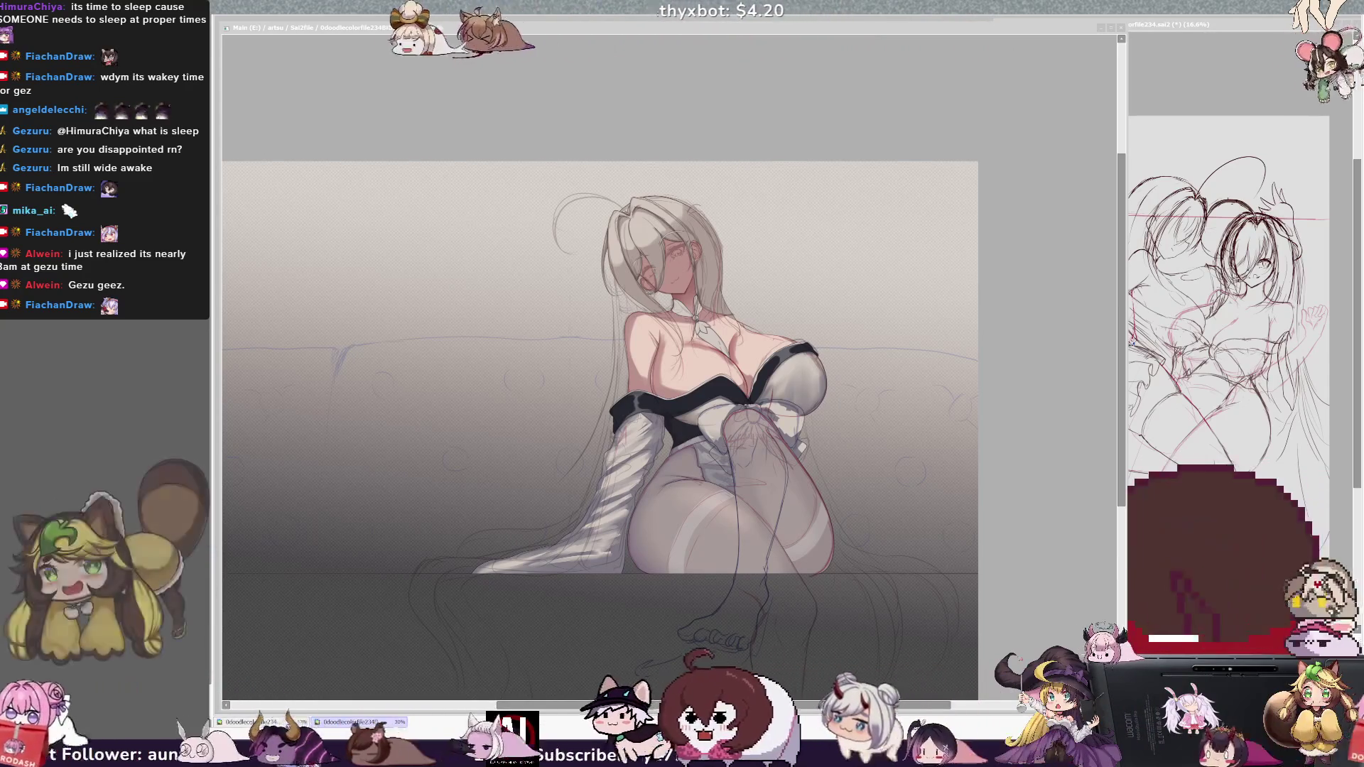
left_click_drag(636, 675, 684, 654)
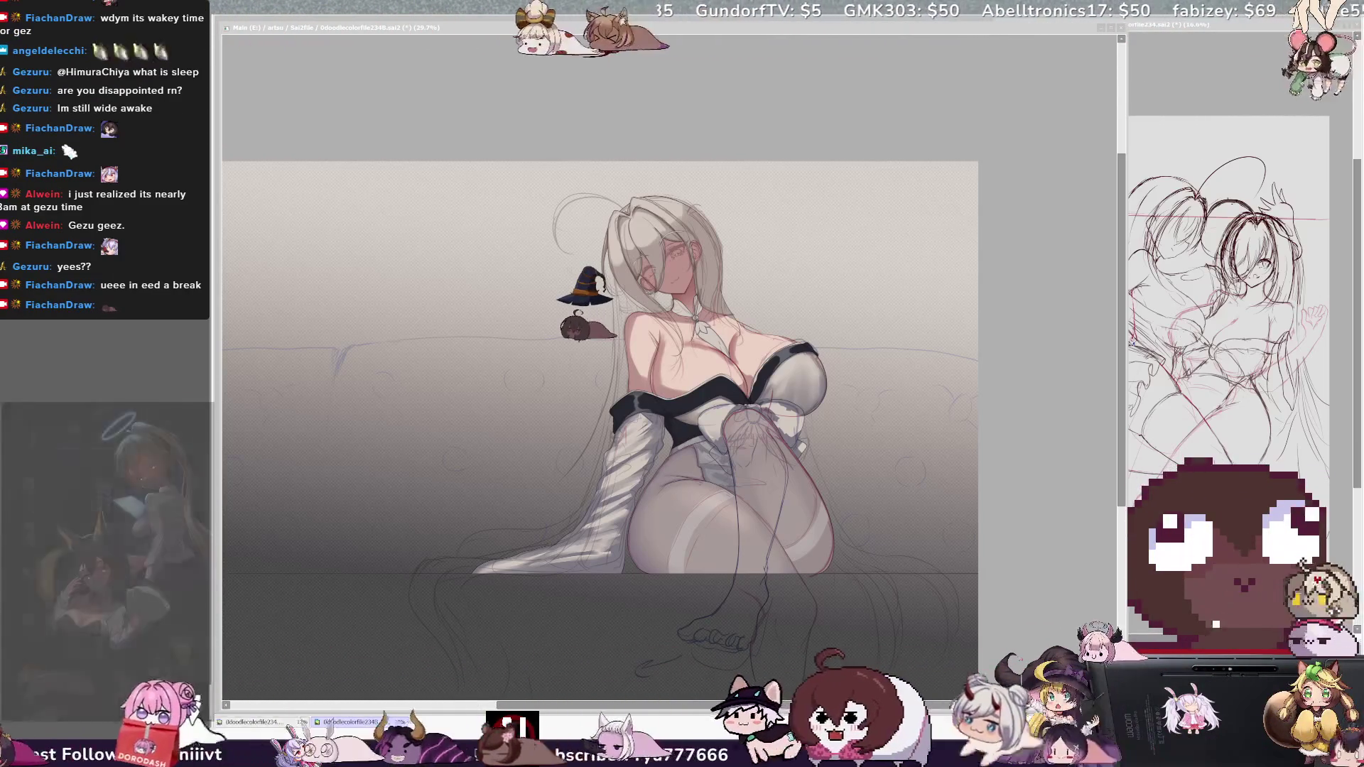
Zoom the canvas in from about 29% to 42% so the seated girl fills the window
scroll(728, 464, "up", 1)
scroll(728, 463, "up", 1)
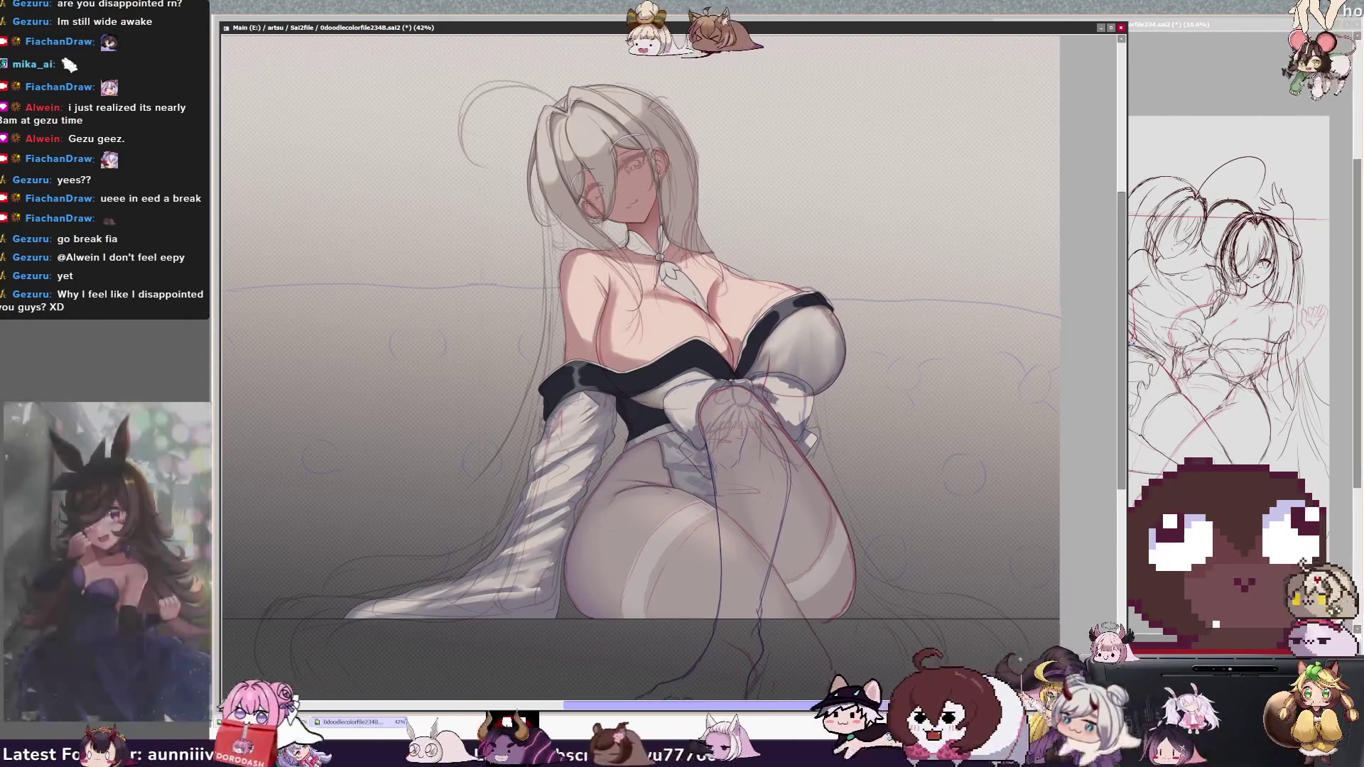
Pan the view, then sketch loose strokes above the girl's head and a red arc across her chest
mouse_move(1123, 376)
left_mouse_down()
mouse_move(1123, 340)
mouse_move(1124, 353)
left_mouse_up()
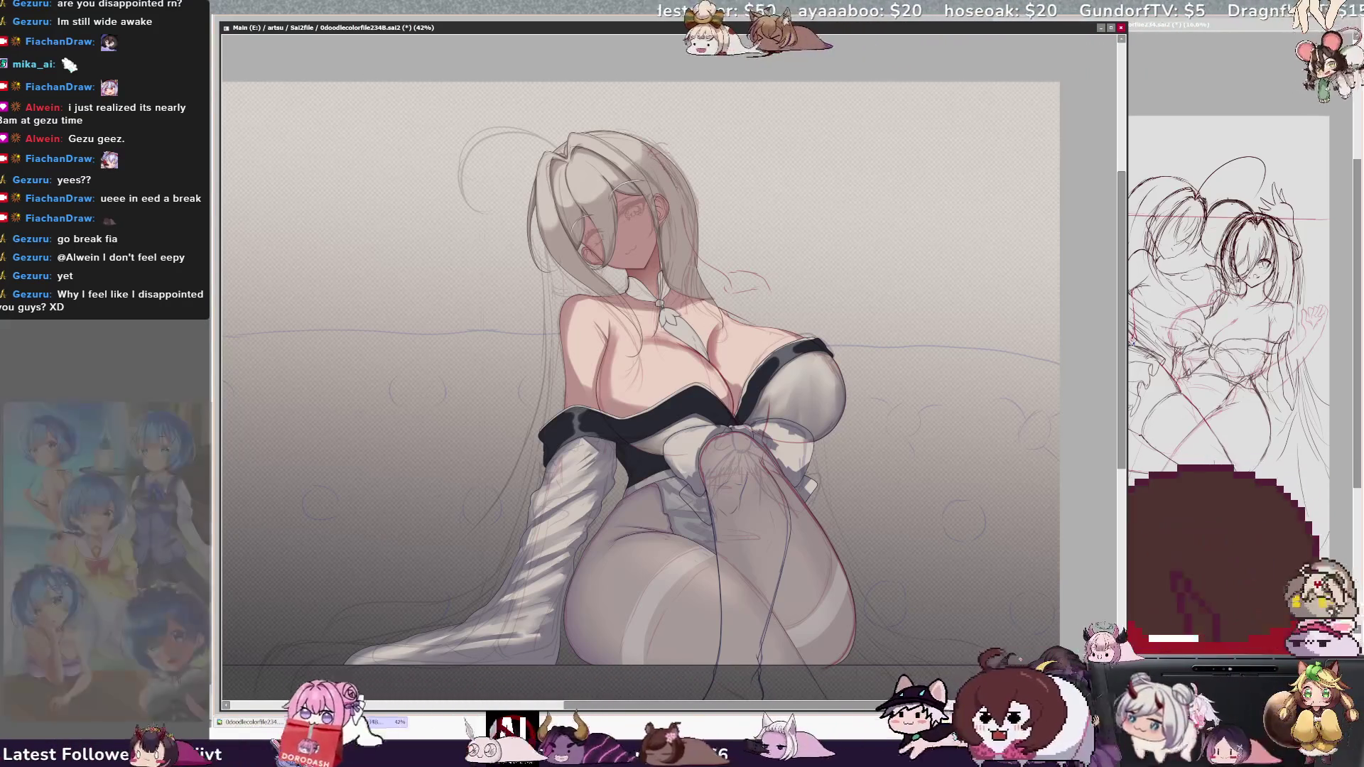
left_click_drag(586, 89, 688, 162)
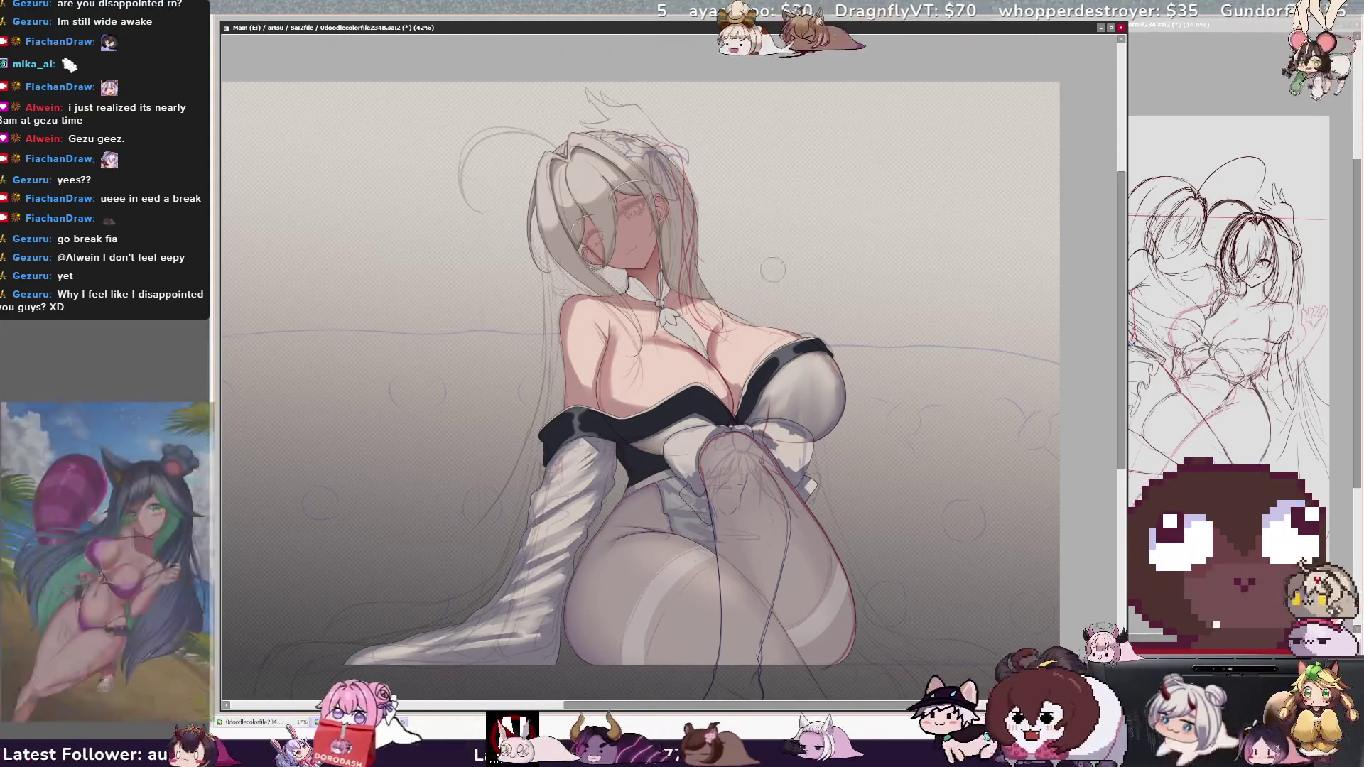
left_click_drag(747, 328, 807, 321)
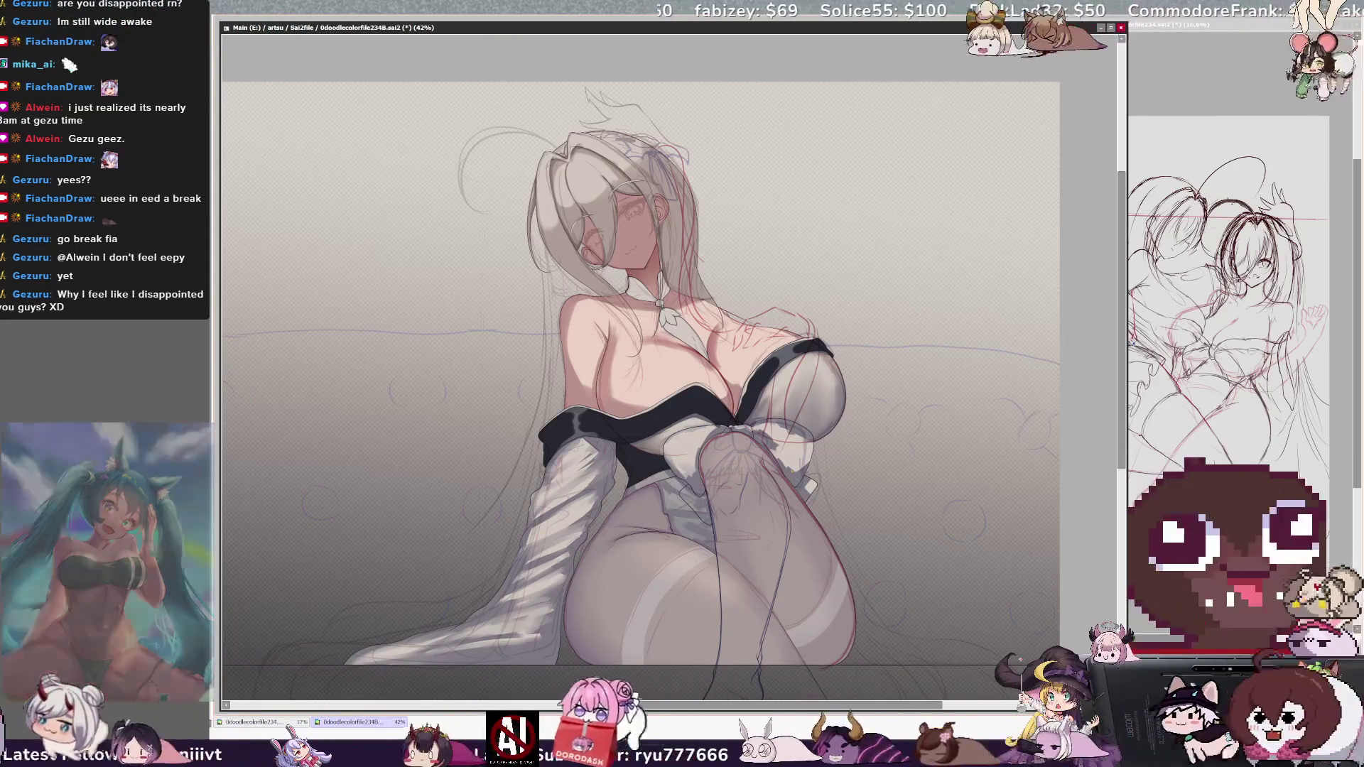
Mirror the canvas to check proportions, unflip it, and pan to the reference sketch window
key("h")
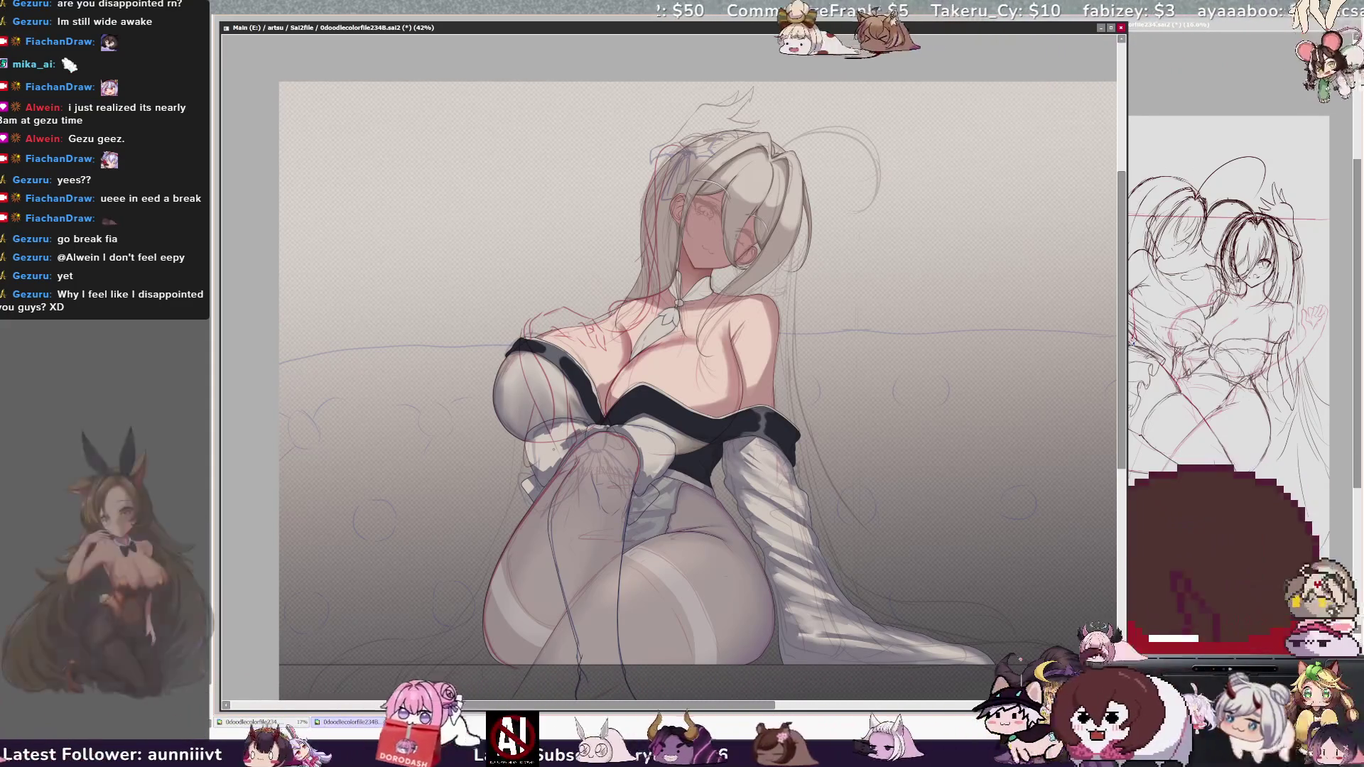
key("h")
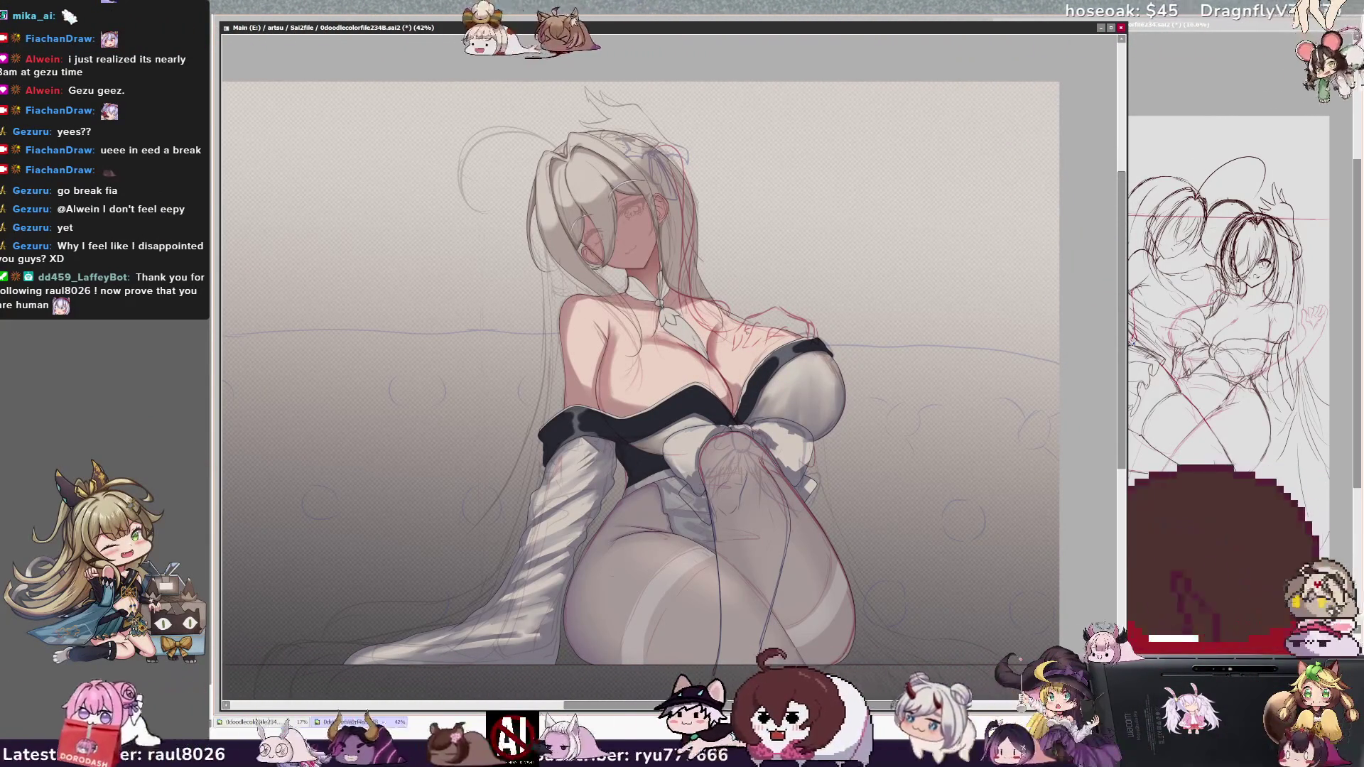
left_click_drag(850, 705, 785, 724)
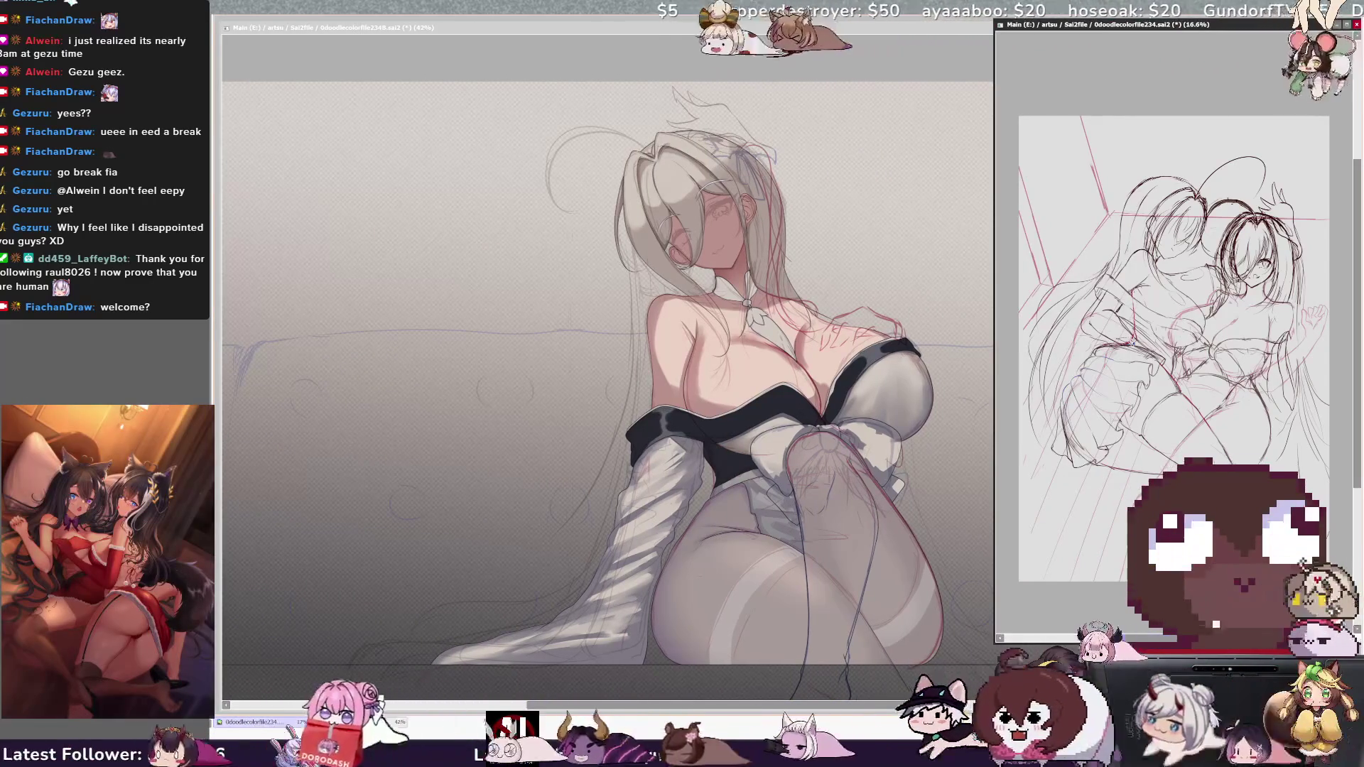
Shrink the reference window and toggle its two-figure sketch on and off to compare
left_click_drag(998, 644, 1020, 593)
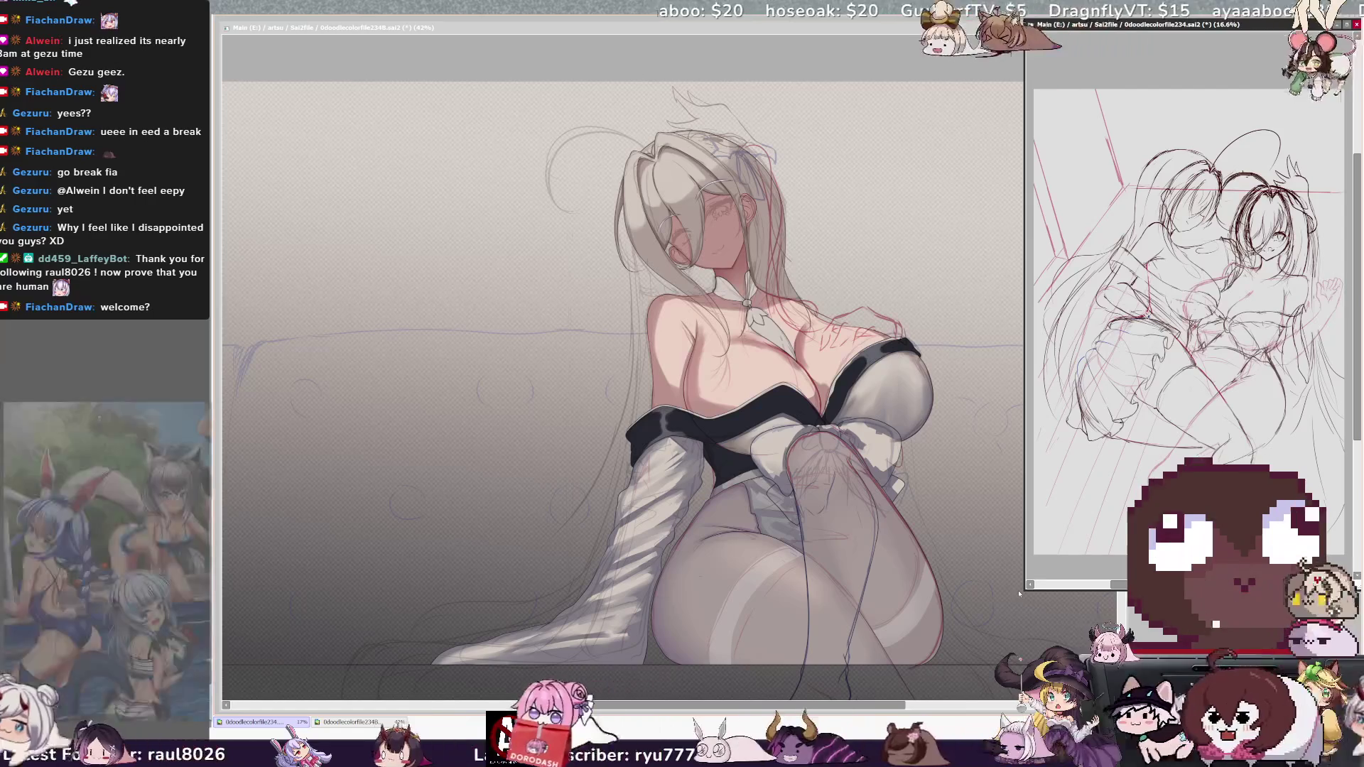
key("Delete")
key("ctrl+z")
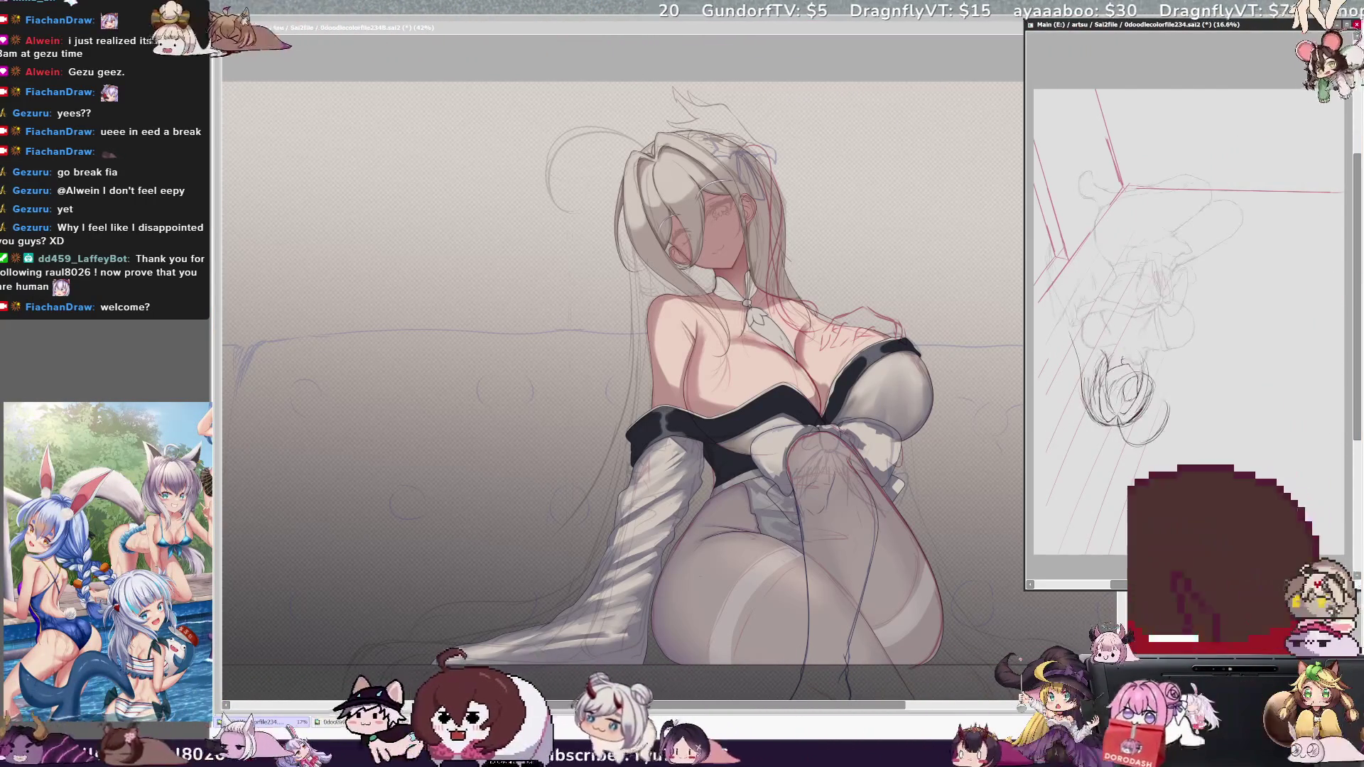
key("ctrl+y")
key("ctrl+z")
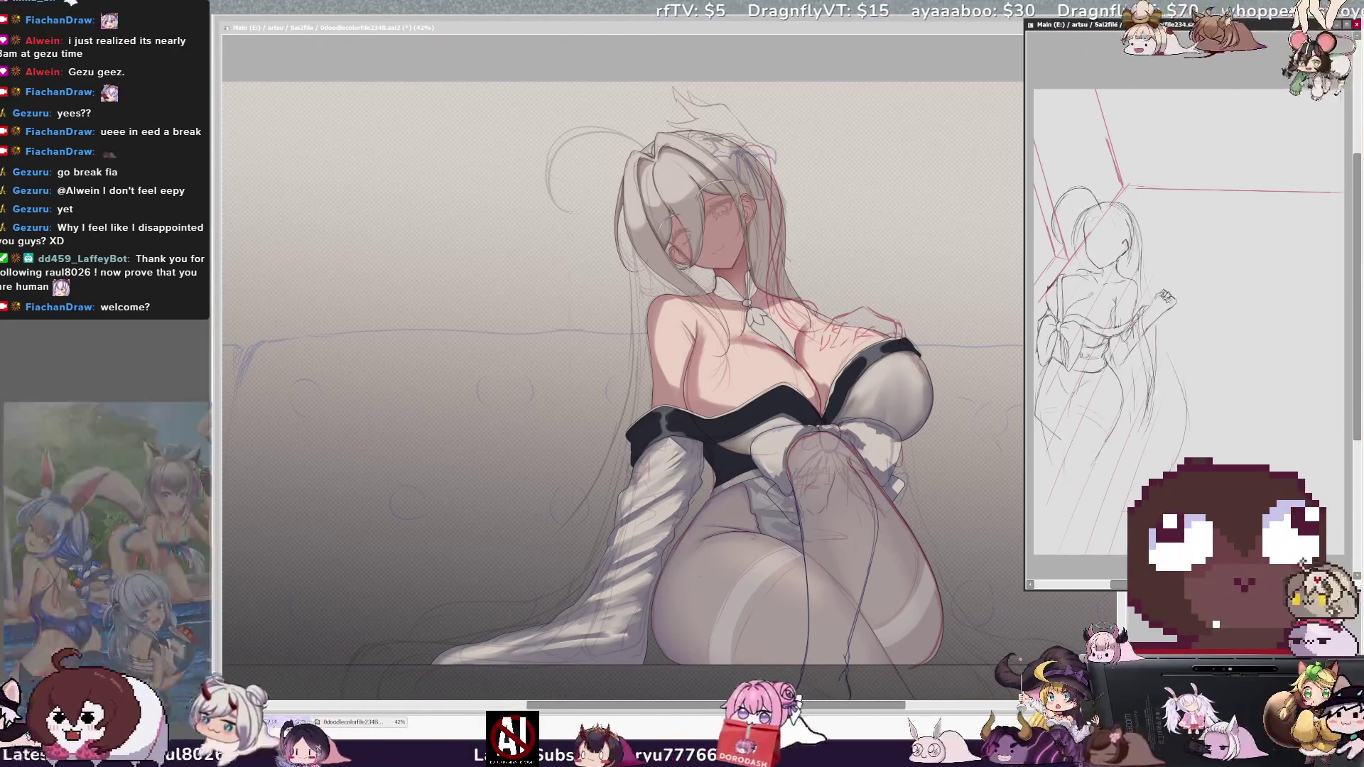
key("ctrl+y")
Hide the reference's perspective lines, restore its character sketch, and bring the main illustration forward
key("Delete")
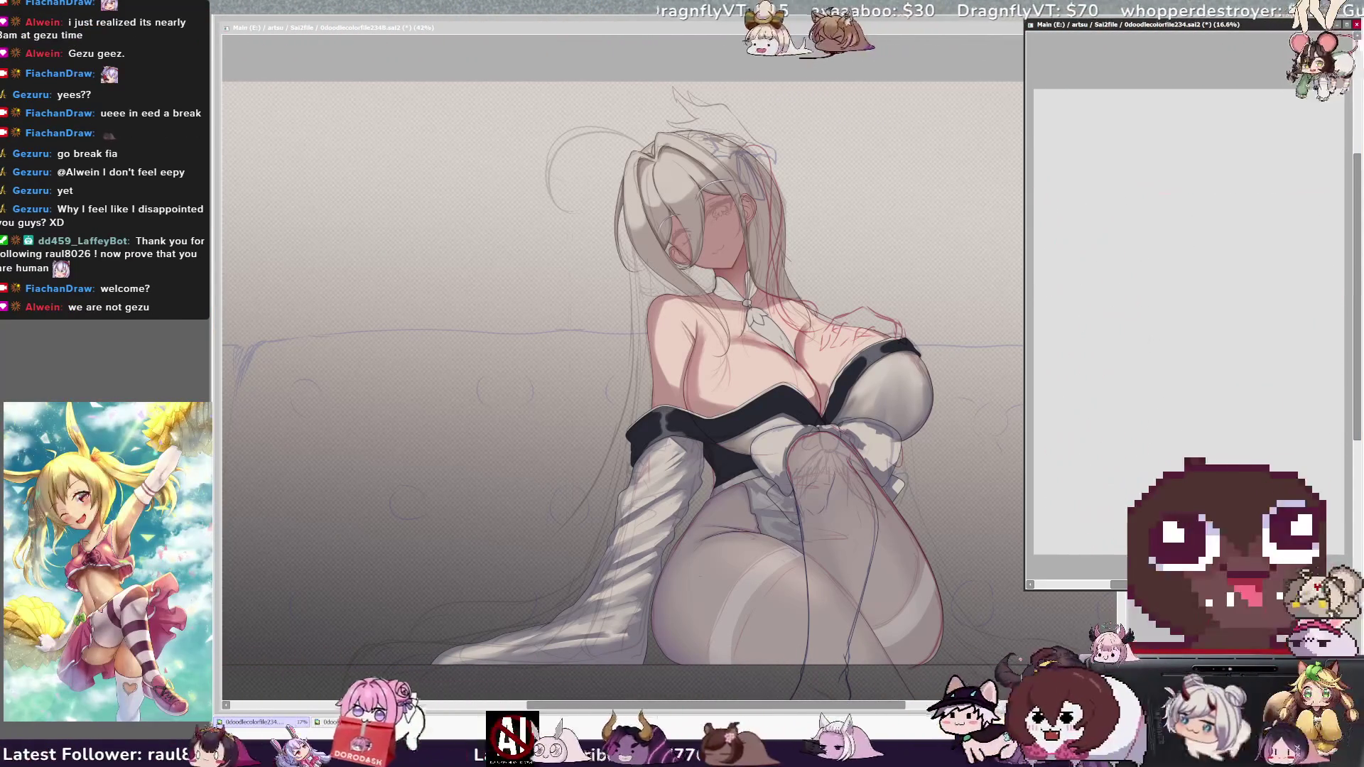
key("ctrl+z")
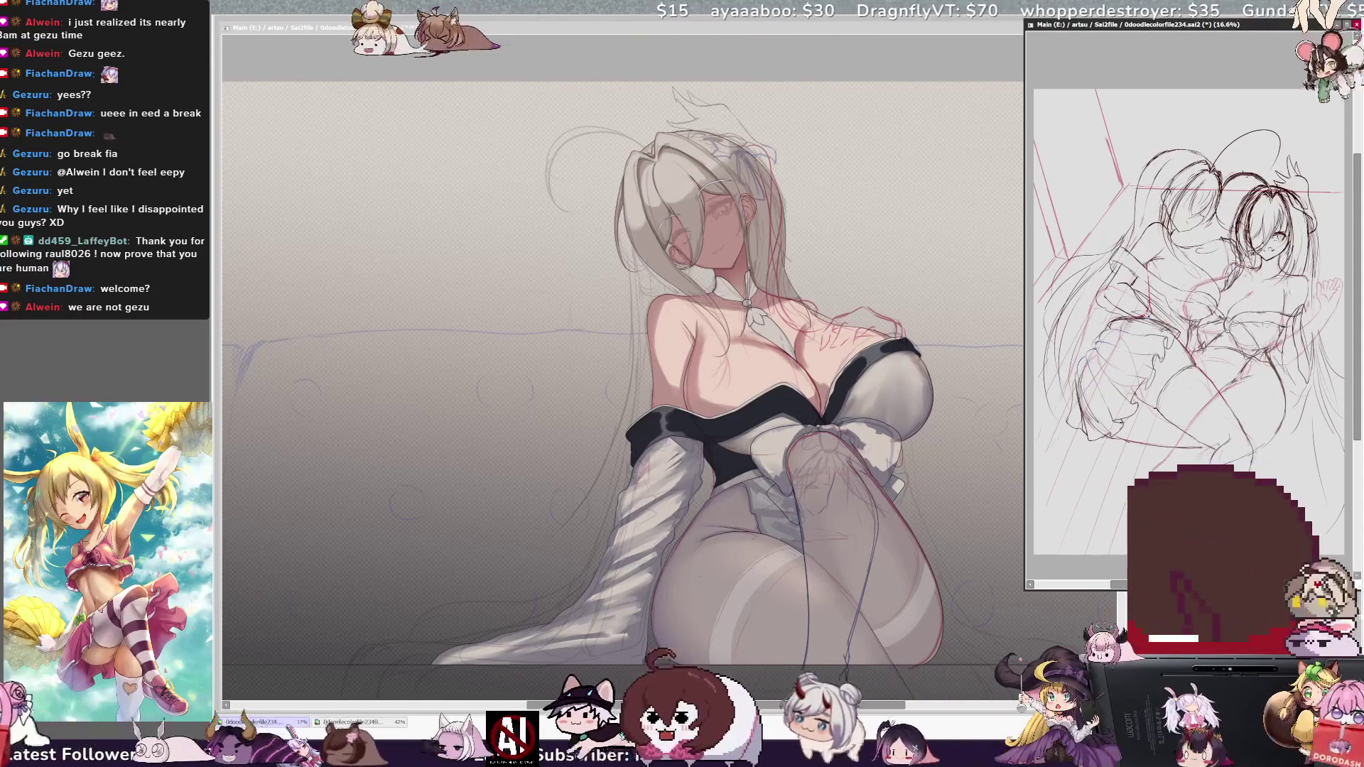
left_click(690, 36)
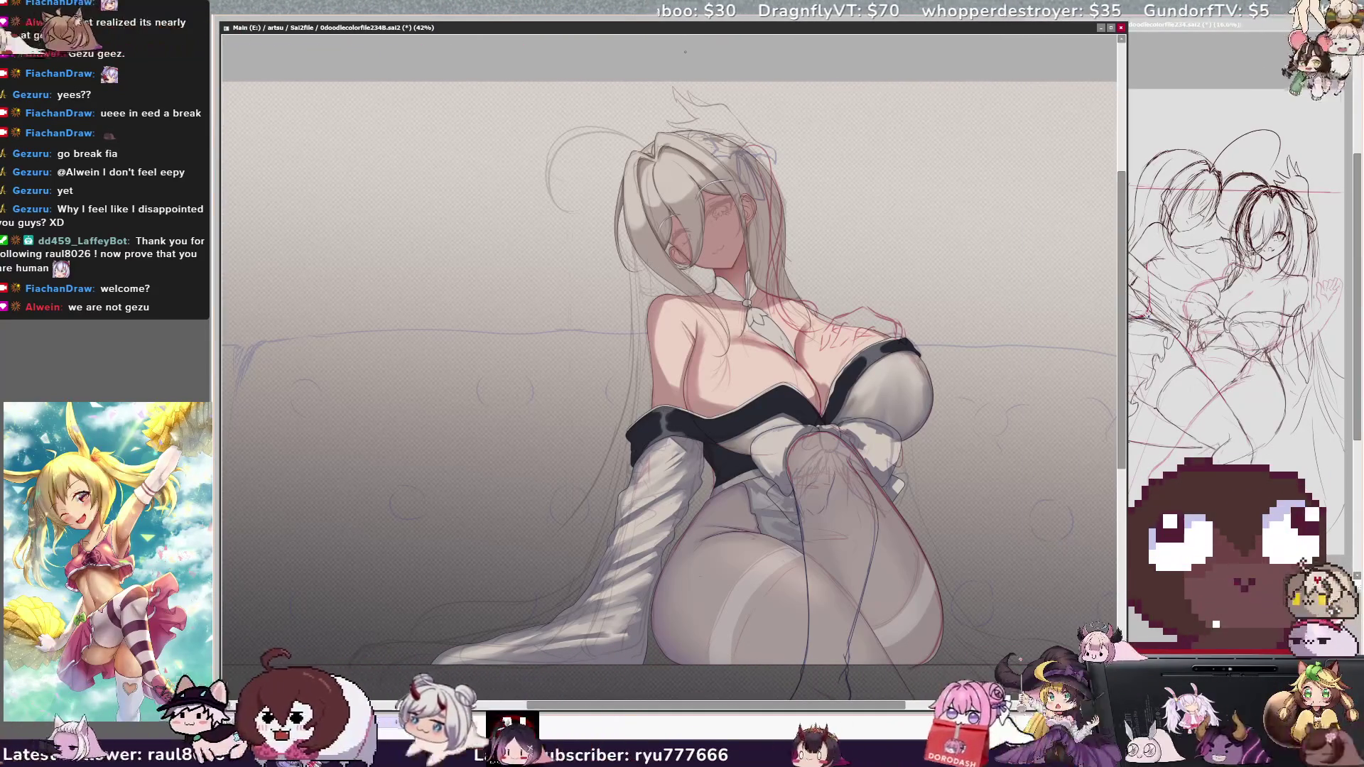
scroll(684, 52, "right", 1)
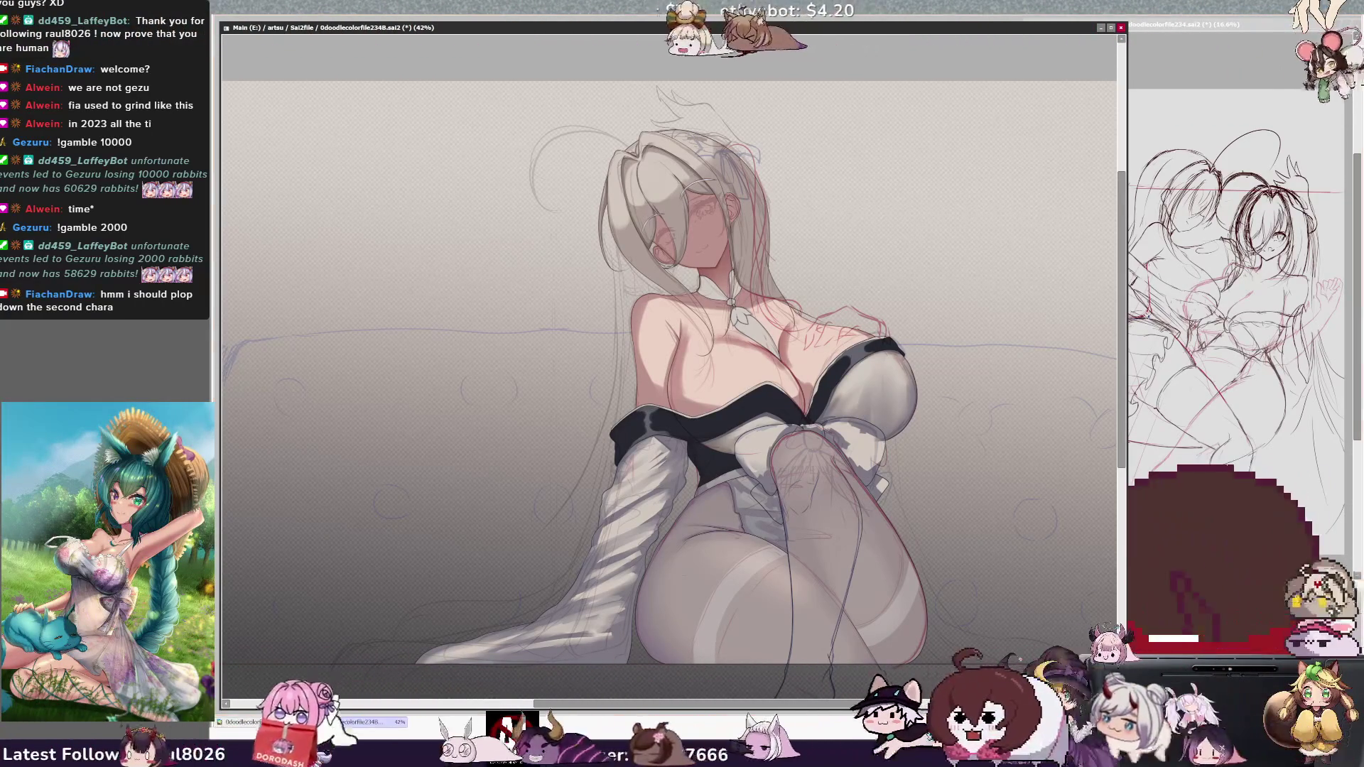
key("ctrl+z")
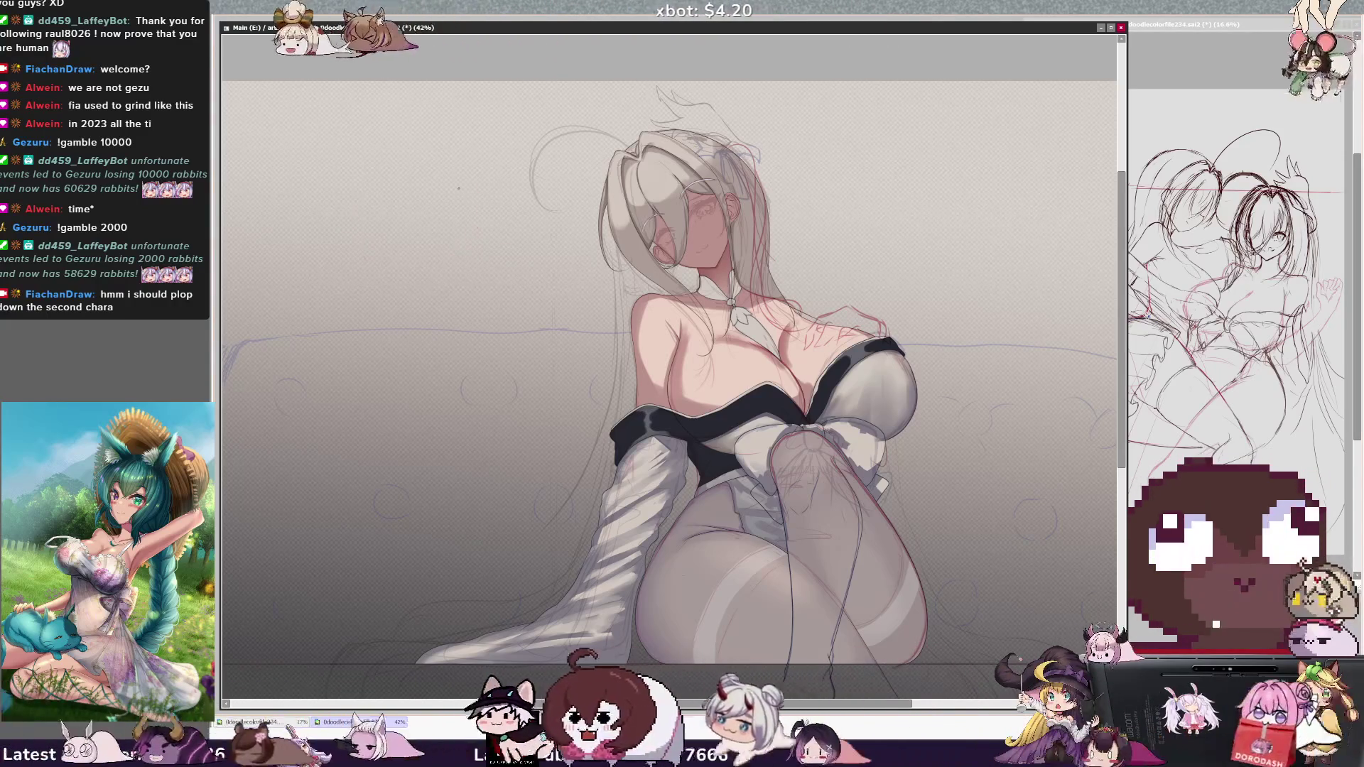
Draw a red three-stroke circle left of the girl's head as the second character's head
left_click_drag(402, 155, 384, 246)
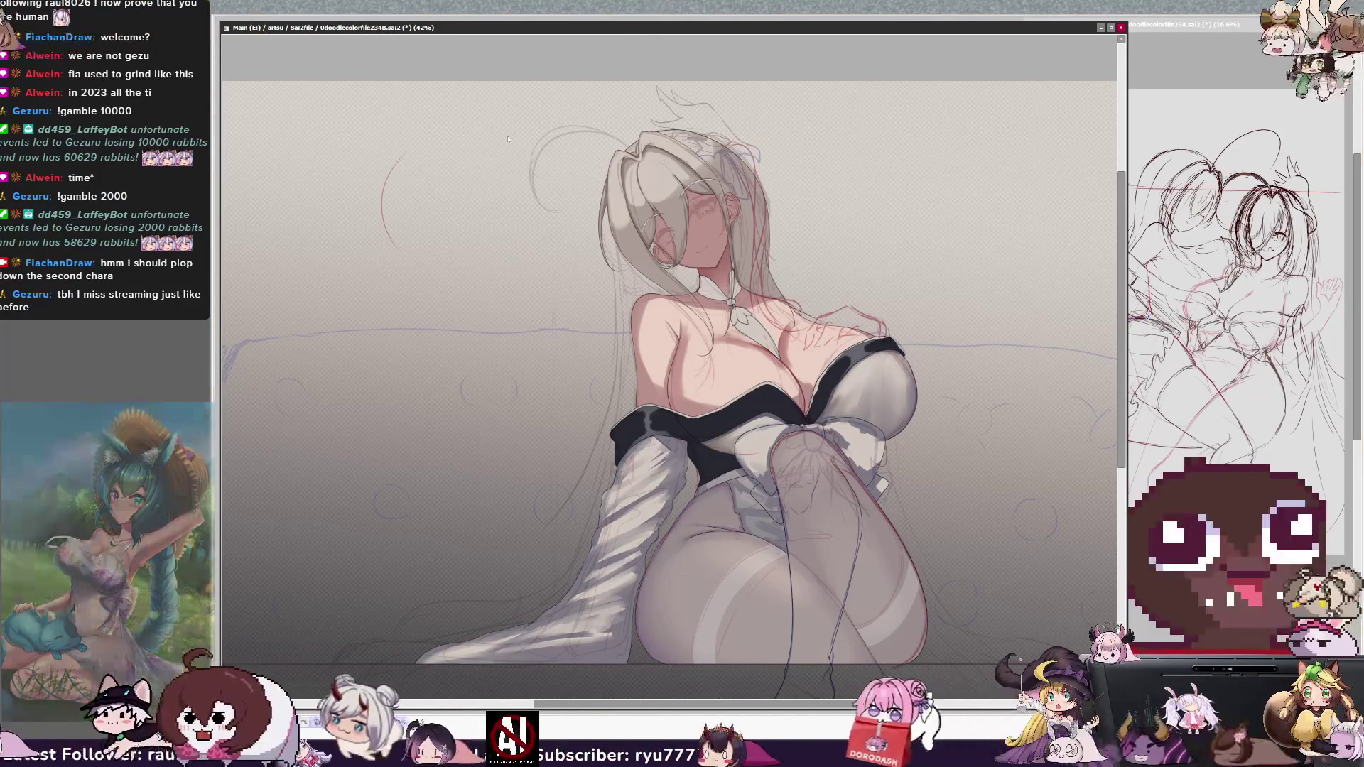
left_click_drag(490, 173, 486, 236)
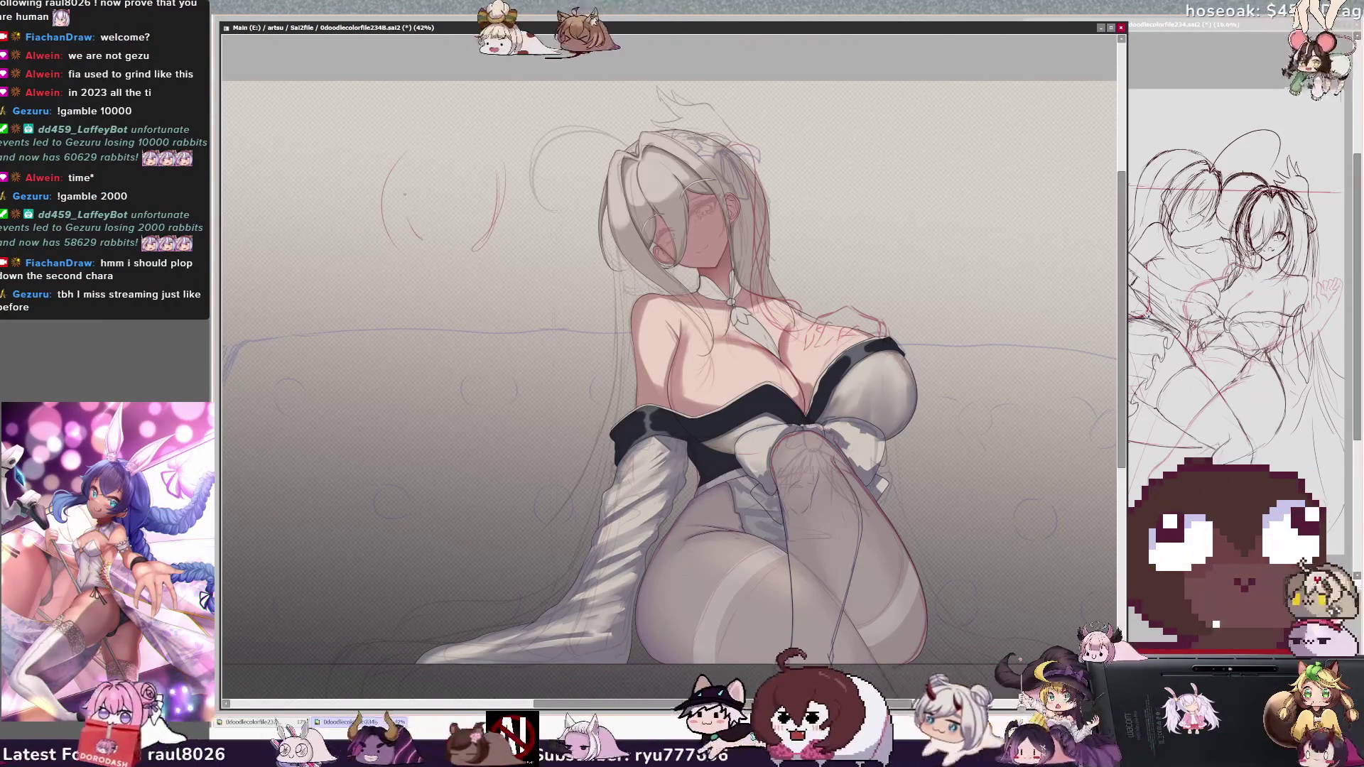
left_click_drag(389, 162, 500, 174)
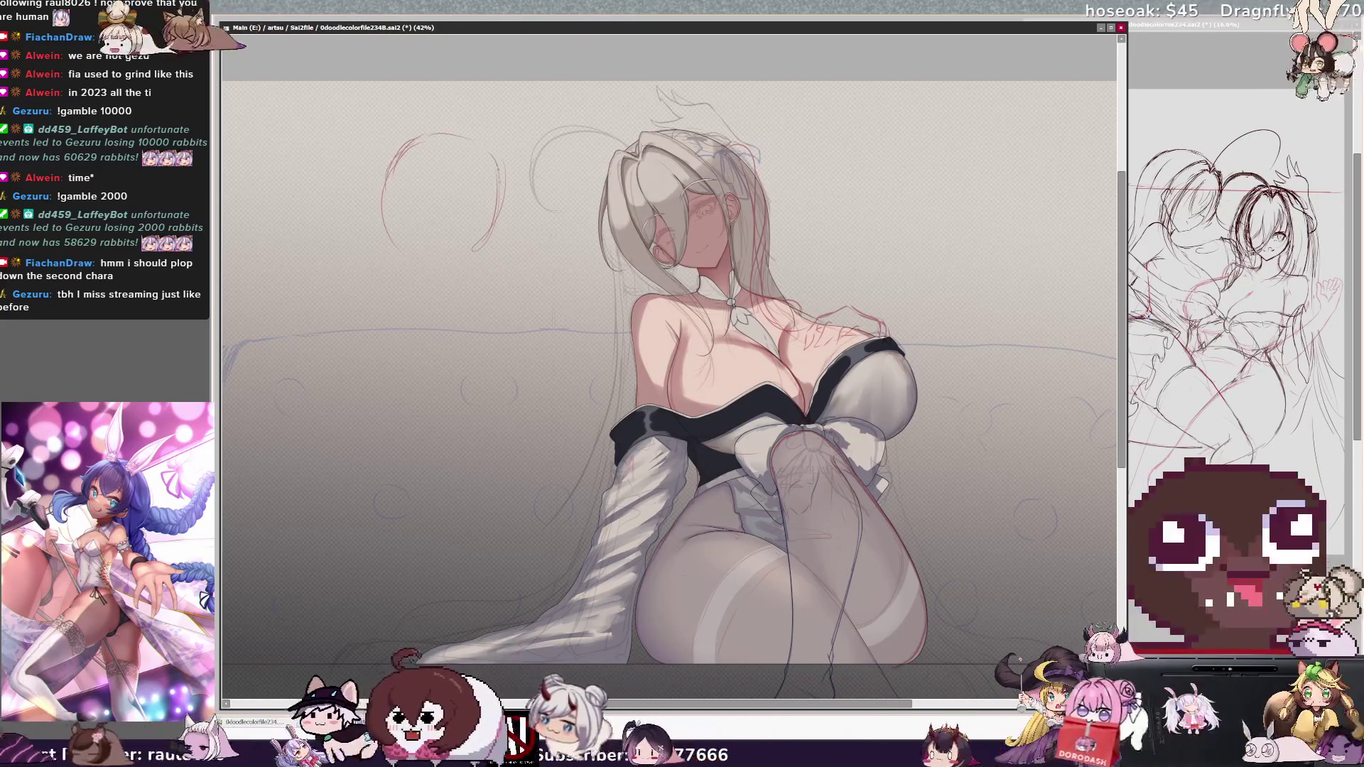
mouse_move(858, 705)
left_mouse_down()
mouse_move(787, 708)
mouse_move(817, 707)
left_mouse_up()
key("minus")
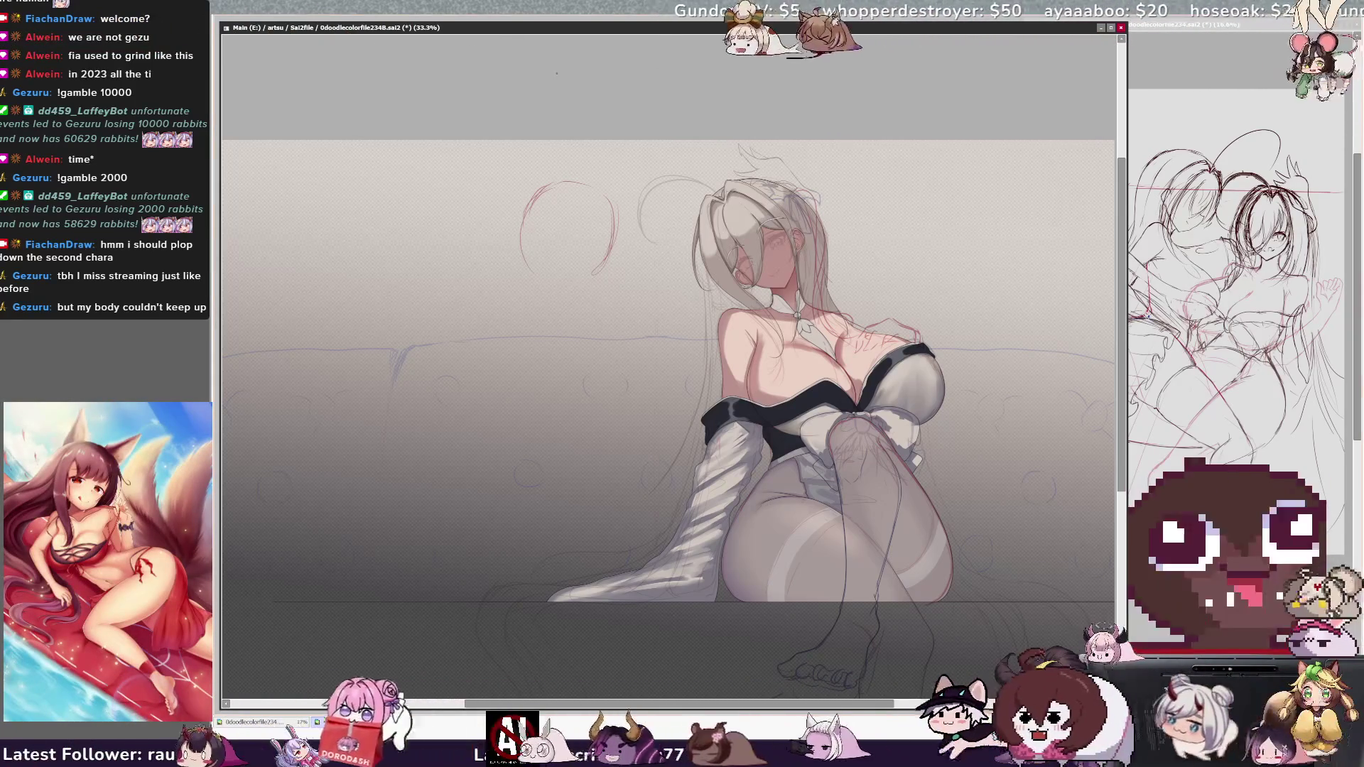
key("minus")
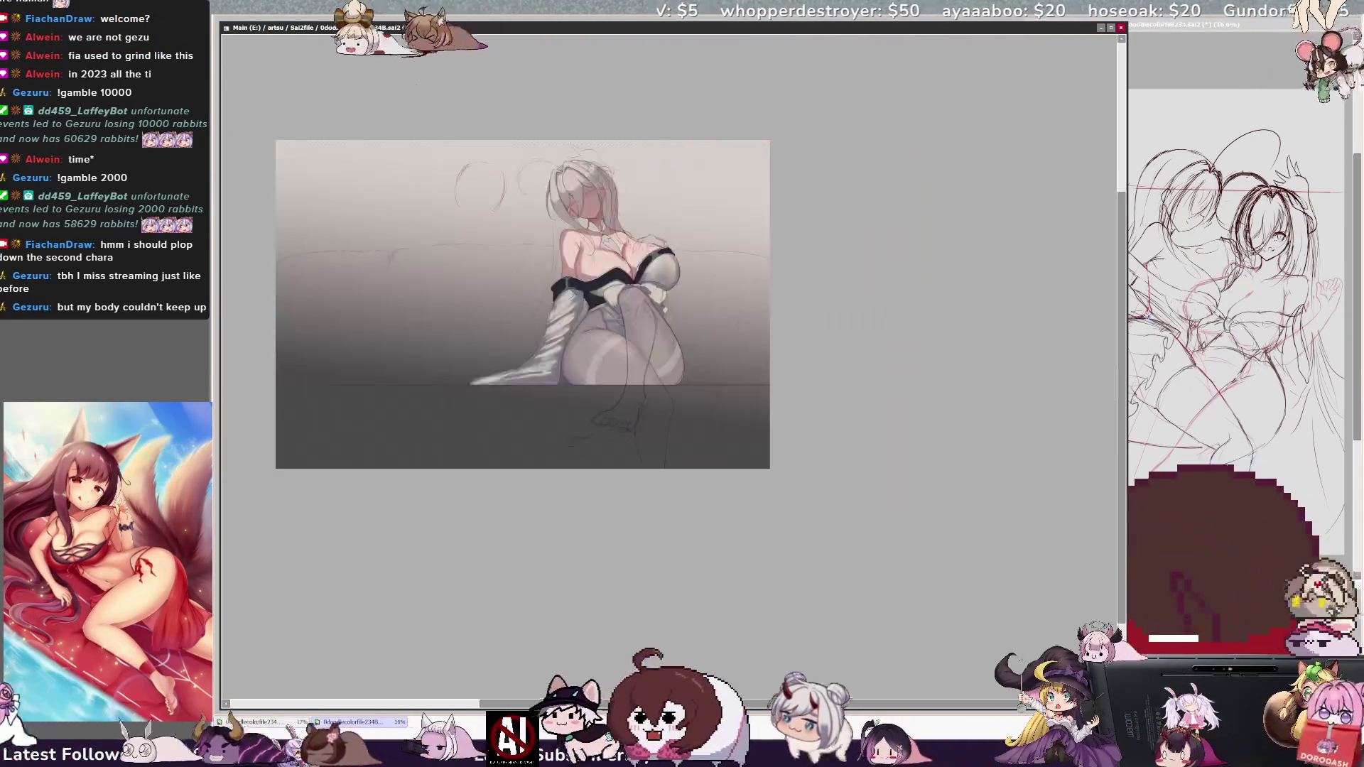
key("minus")
key("plus")
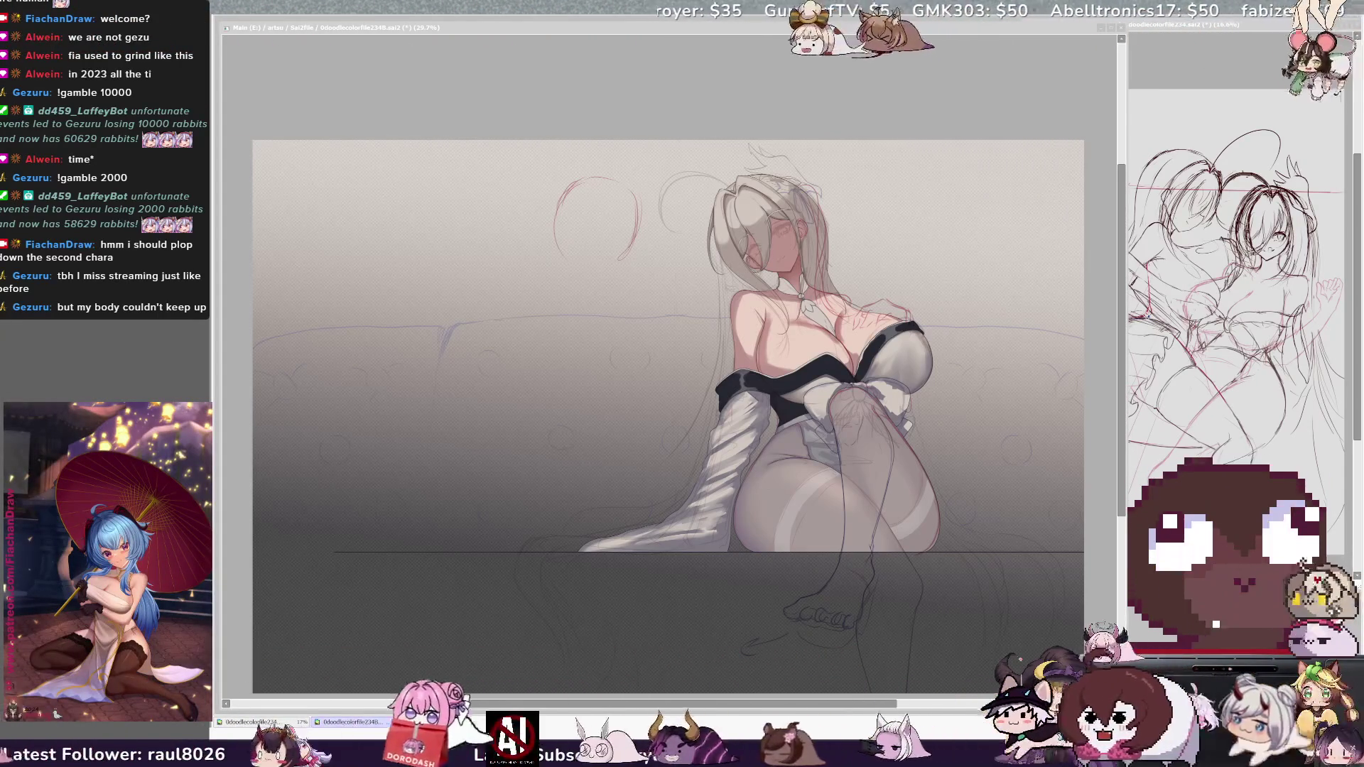
scroll(877, 331, "up", 1)
scroll(878, 331, "up", 1)
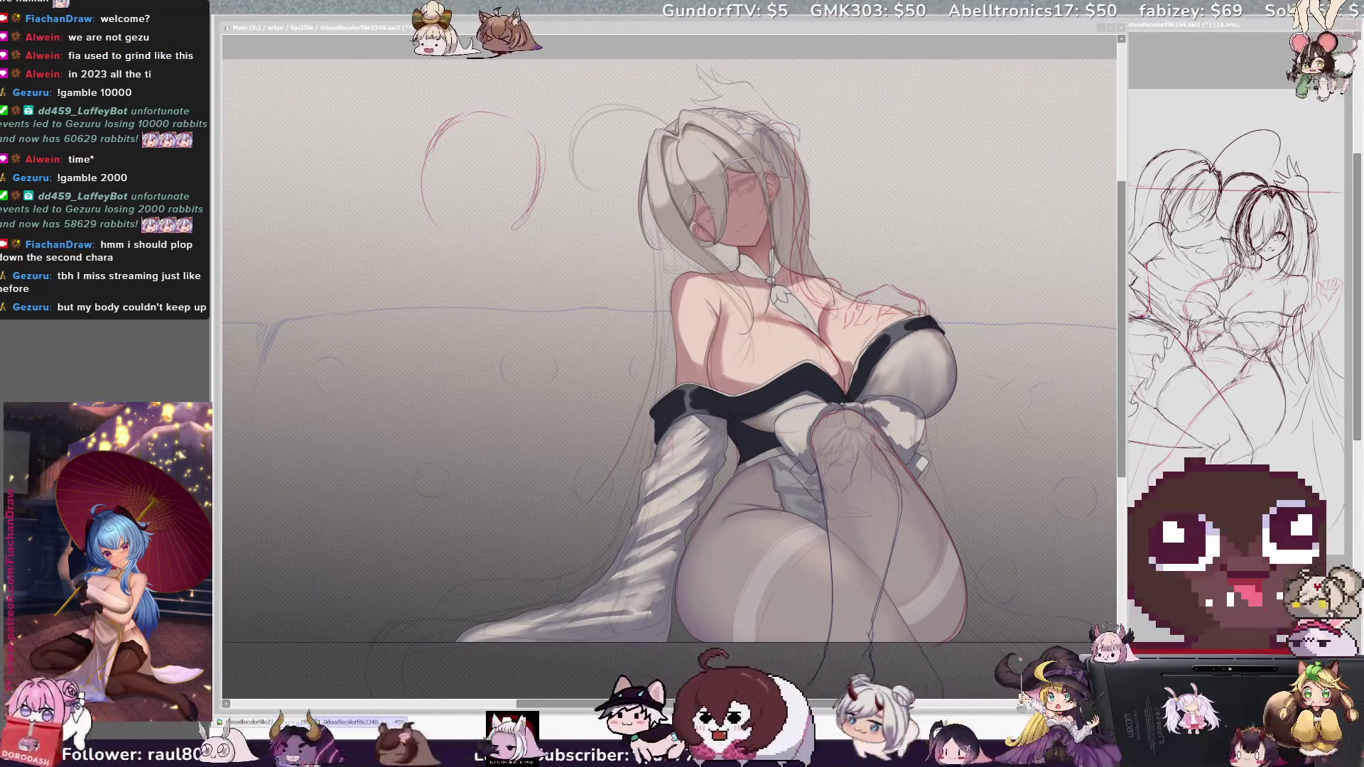
left_click_drag(738, 331, 796, 271)
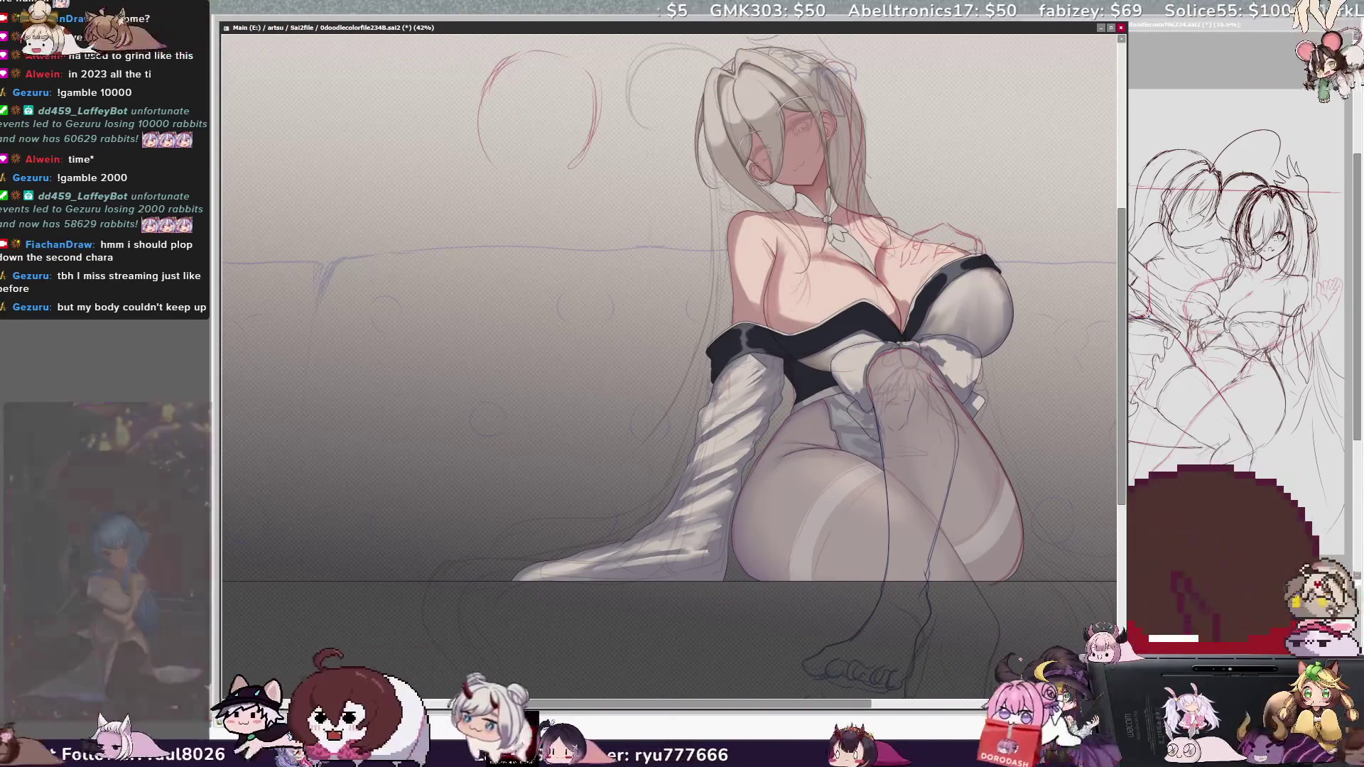
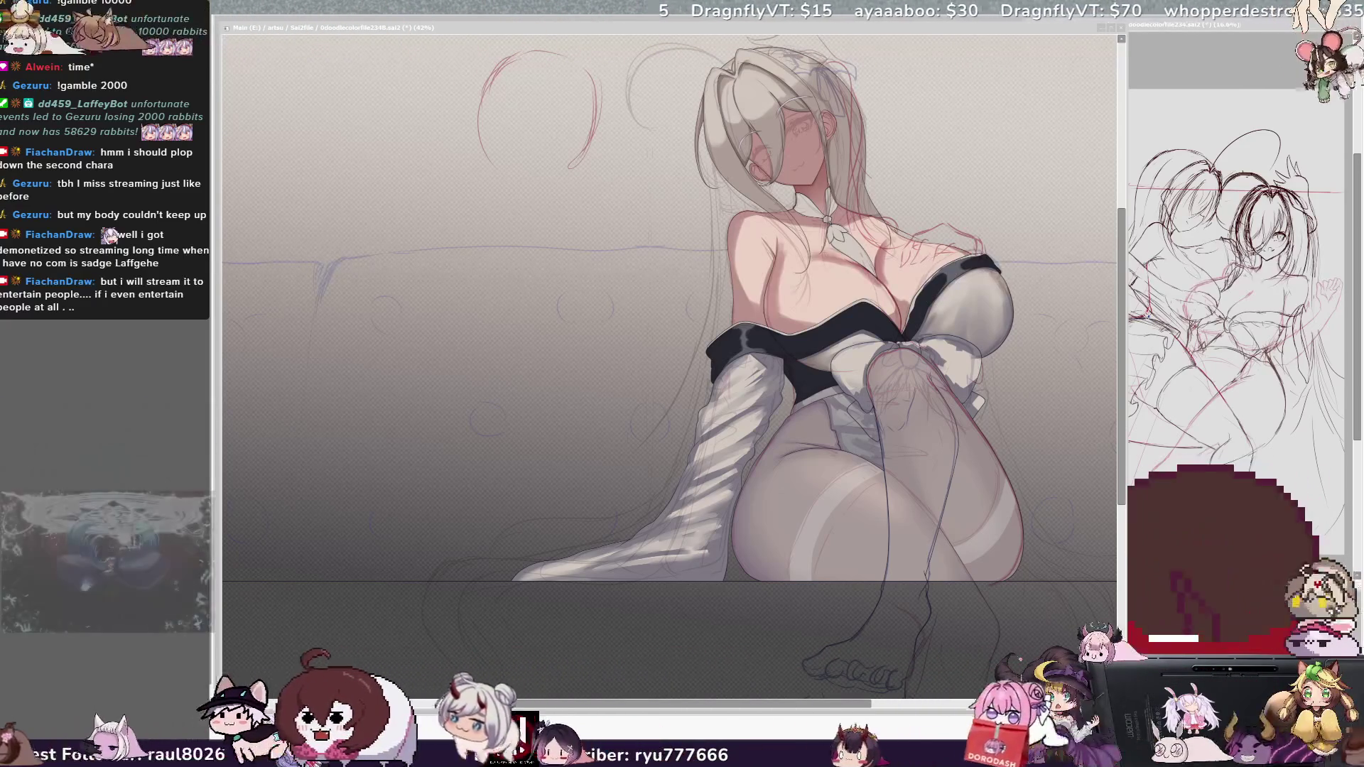
With the view mirrored, extend the red head circle and sketch a jaw beneath it
left_click(803, 277)
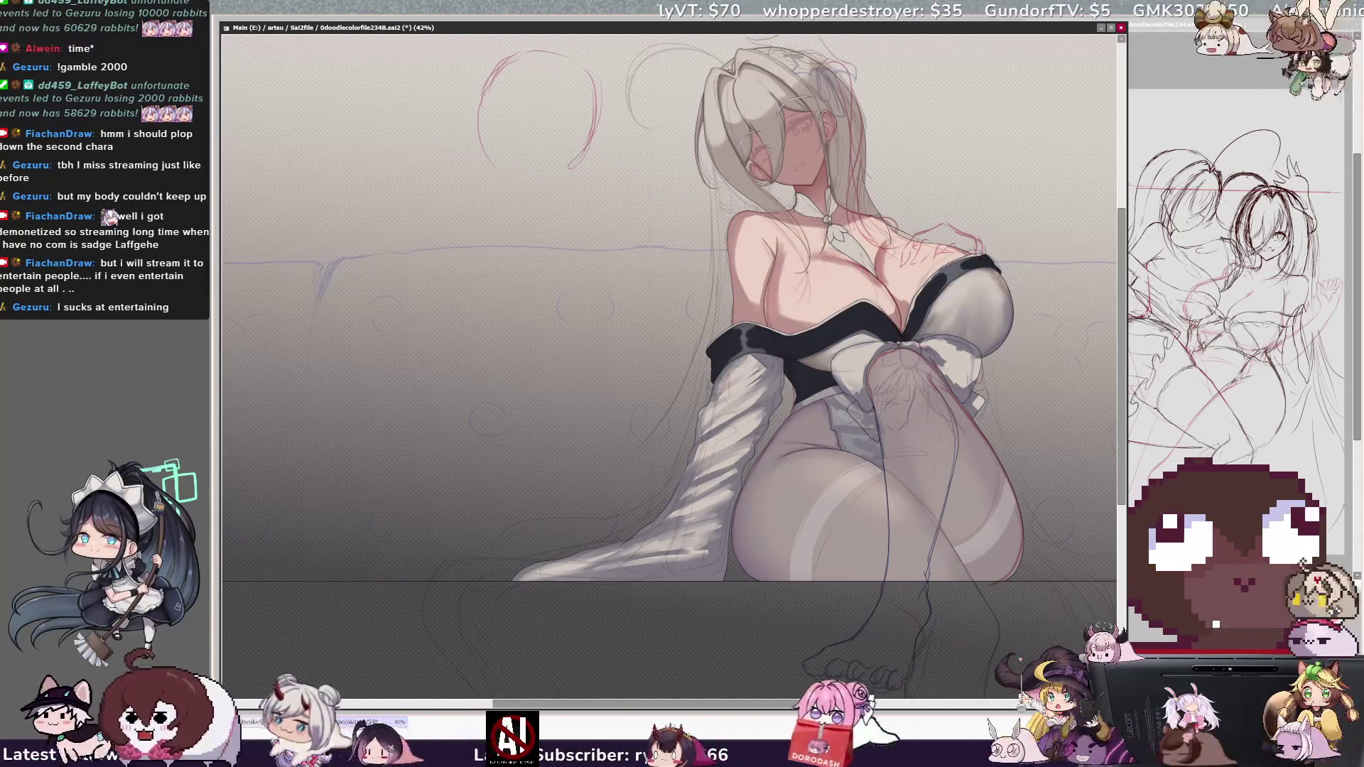
scroll(1123, 428, "up", 3)
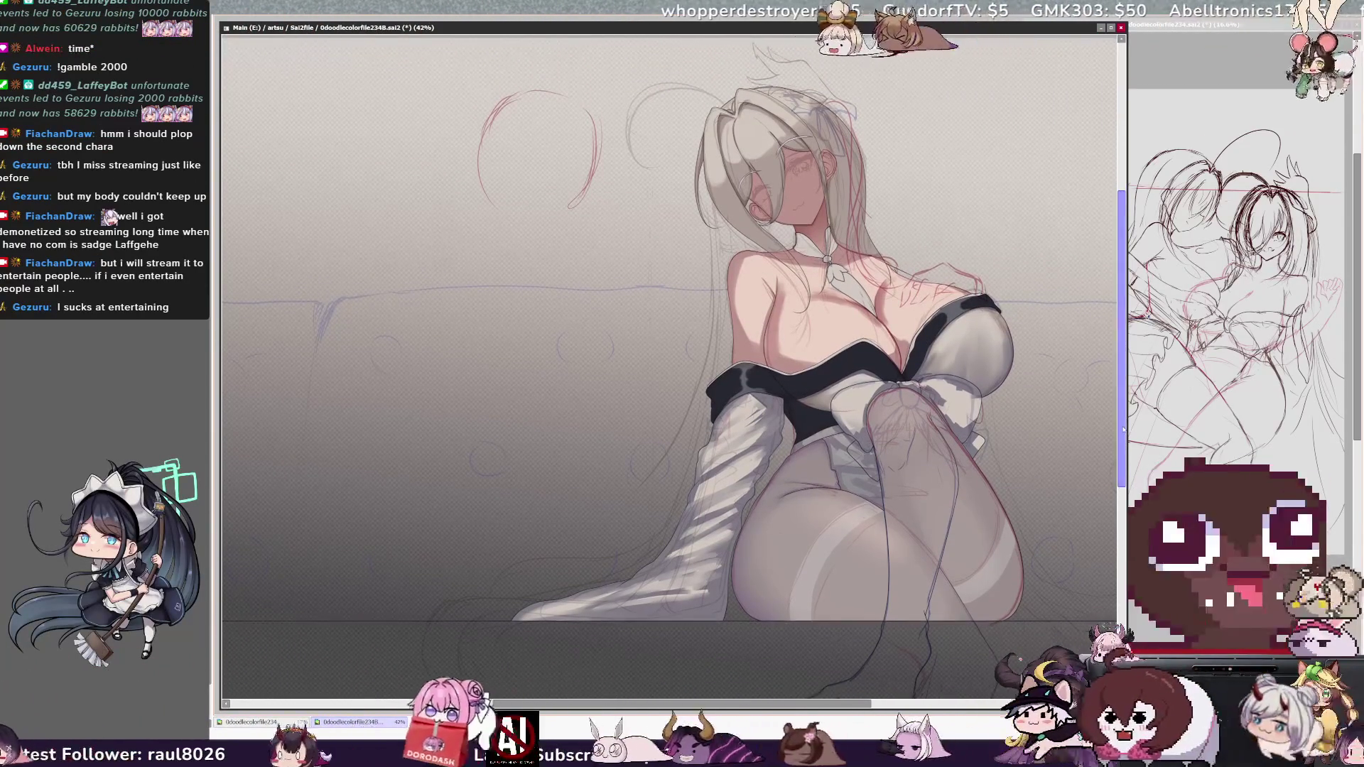
scroll(732, 705, "left", 3)
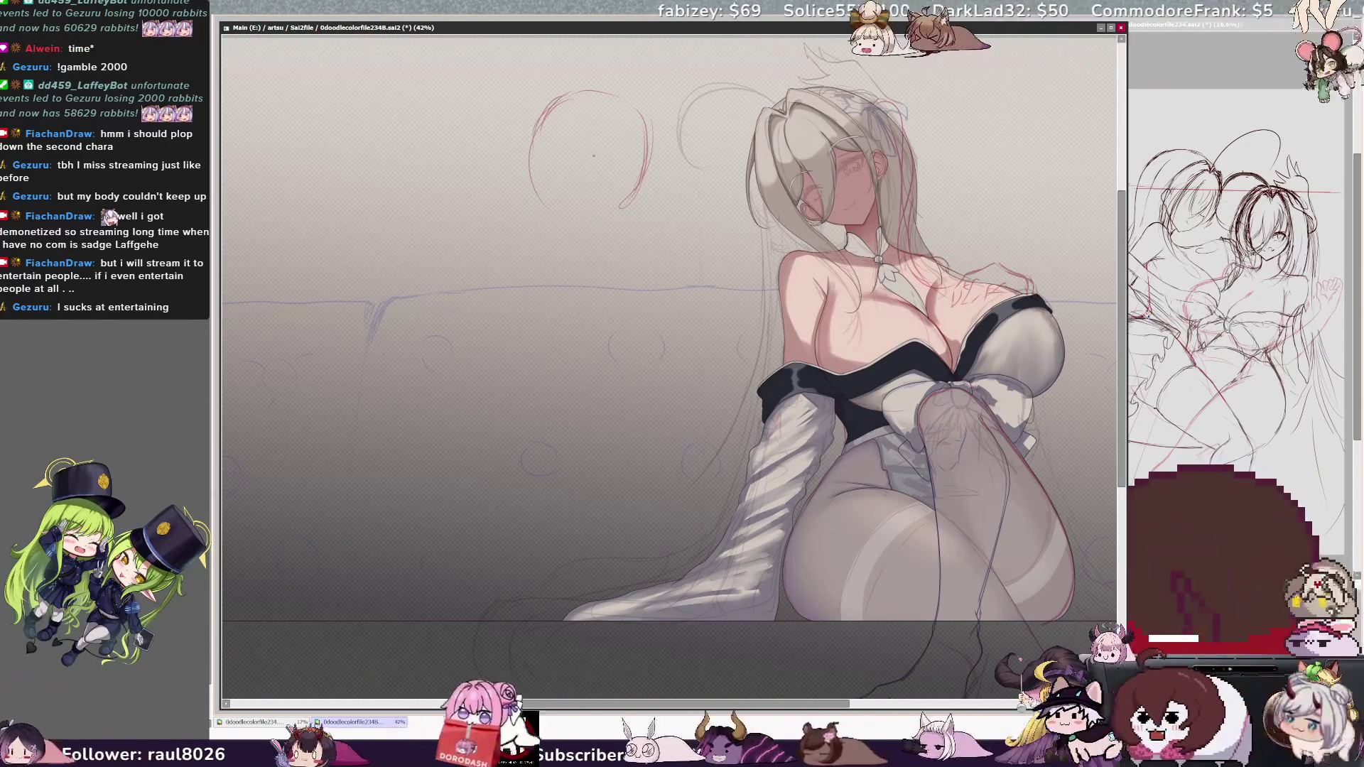
key("h")
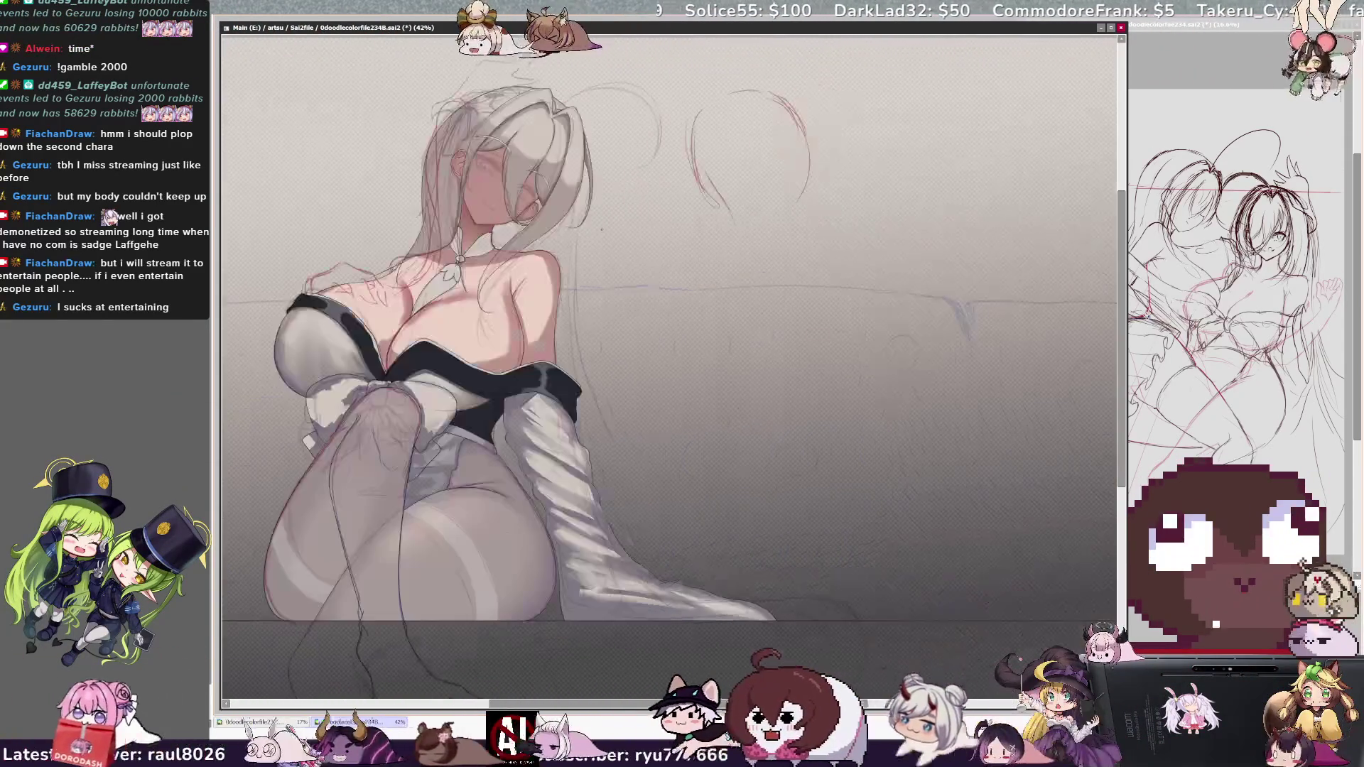
left_click_drag(716, 199, 742, 213)
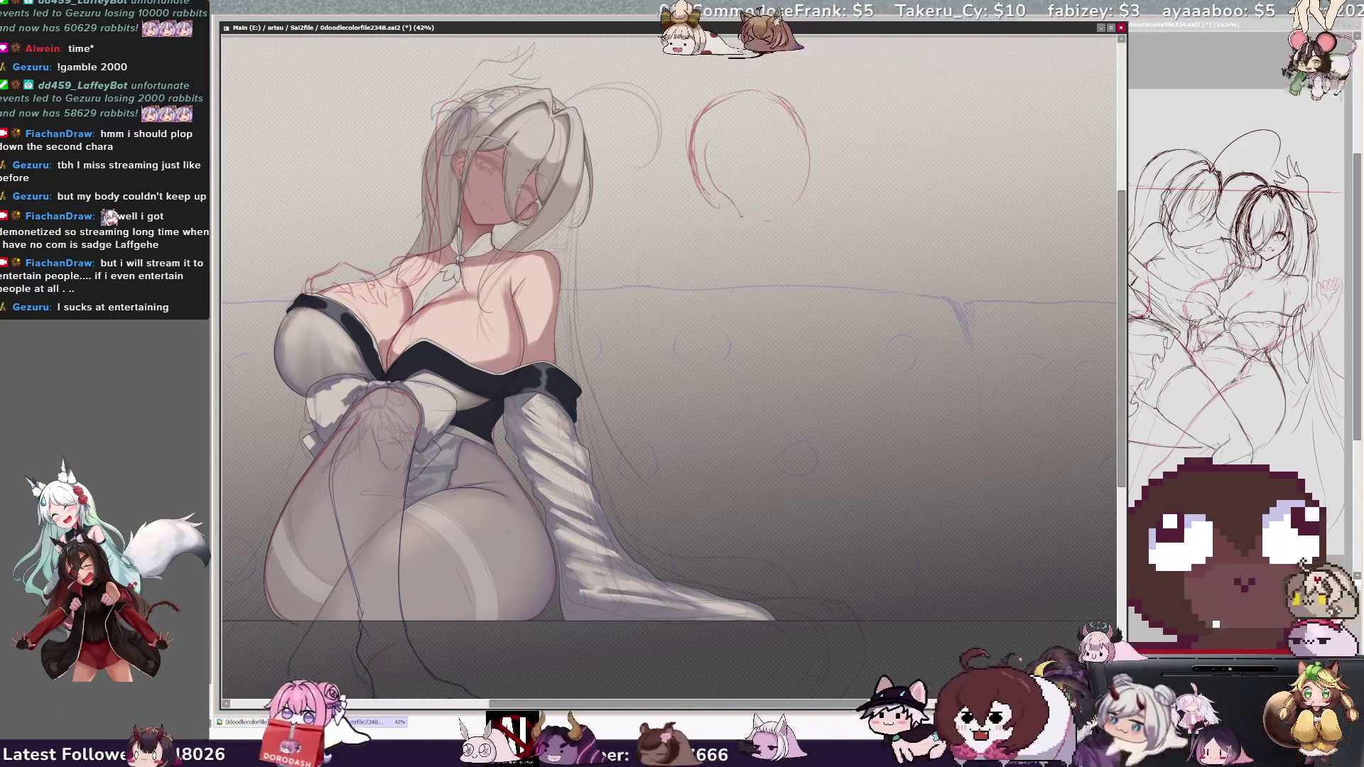
left_click_drag(743, 215, 764, 218)
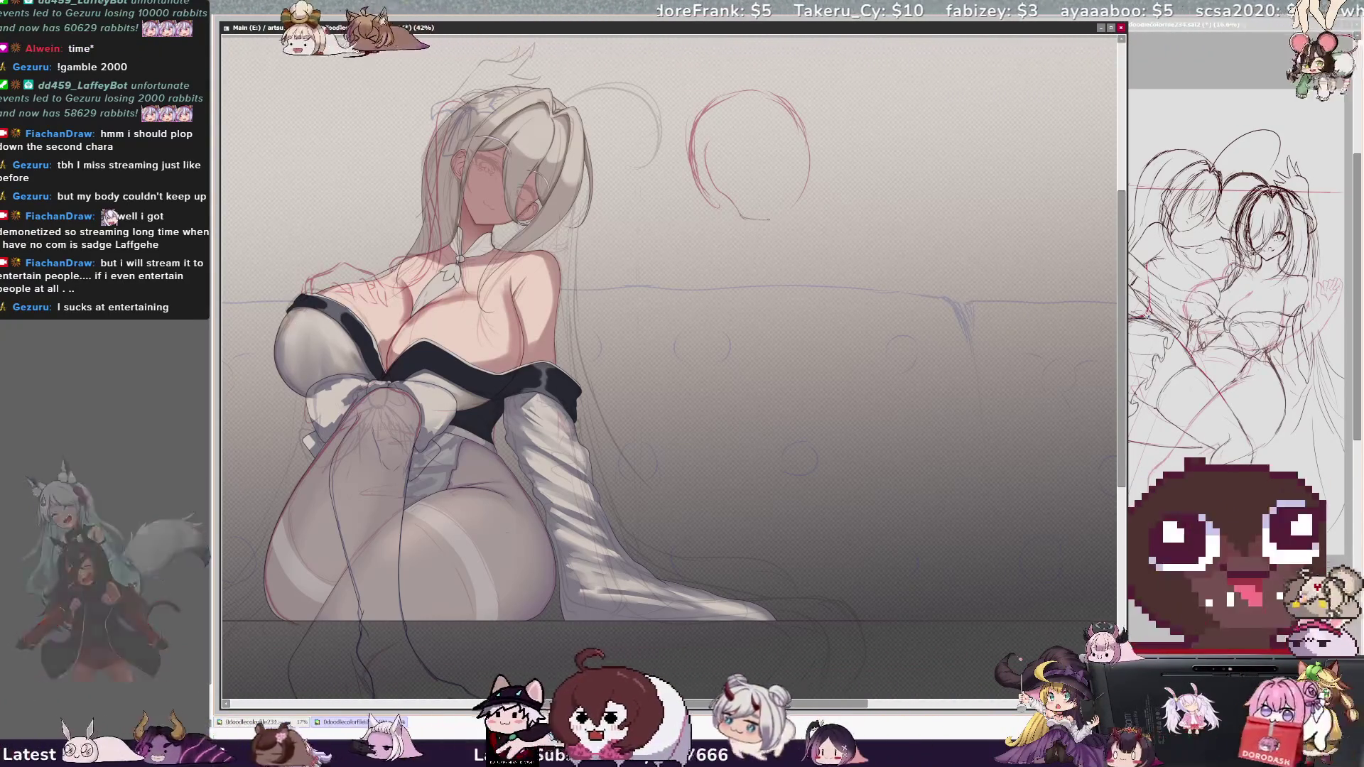
Return the view to normal and tilt the red head sketch slightly counter-clockwise
key("h")
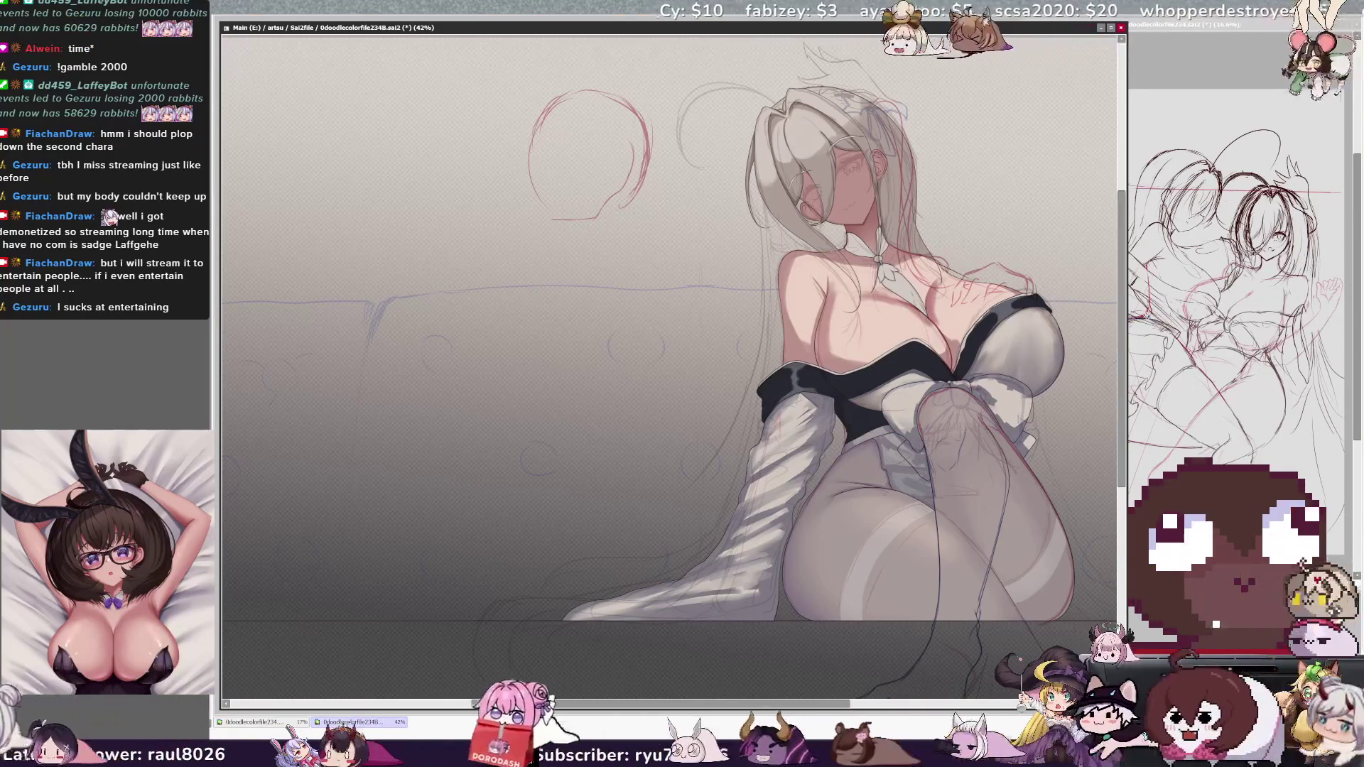
left_click_drag(377, 542, 527, 522)
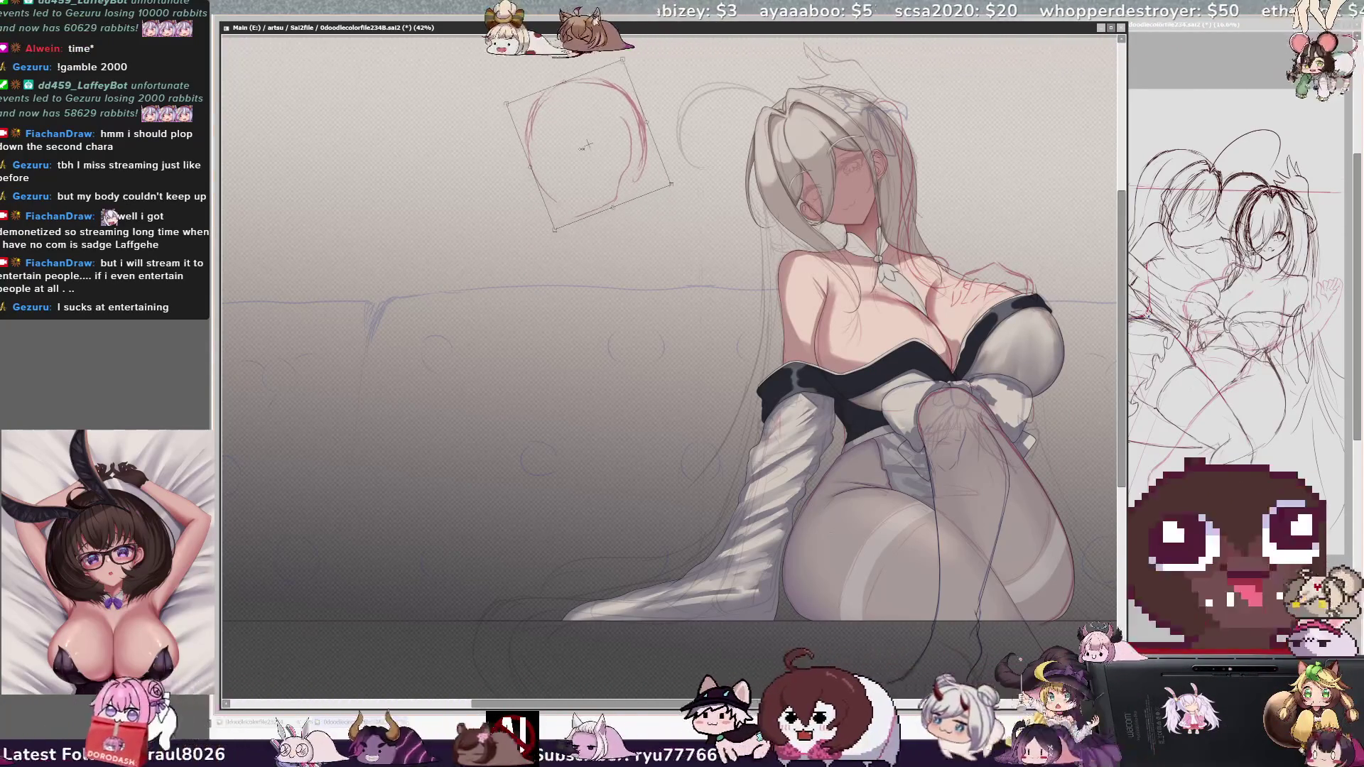
key("Return")
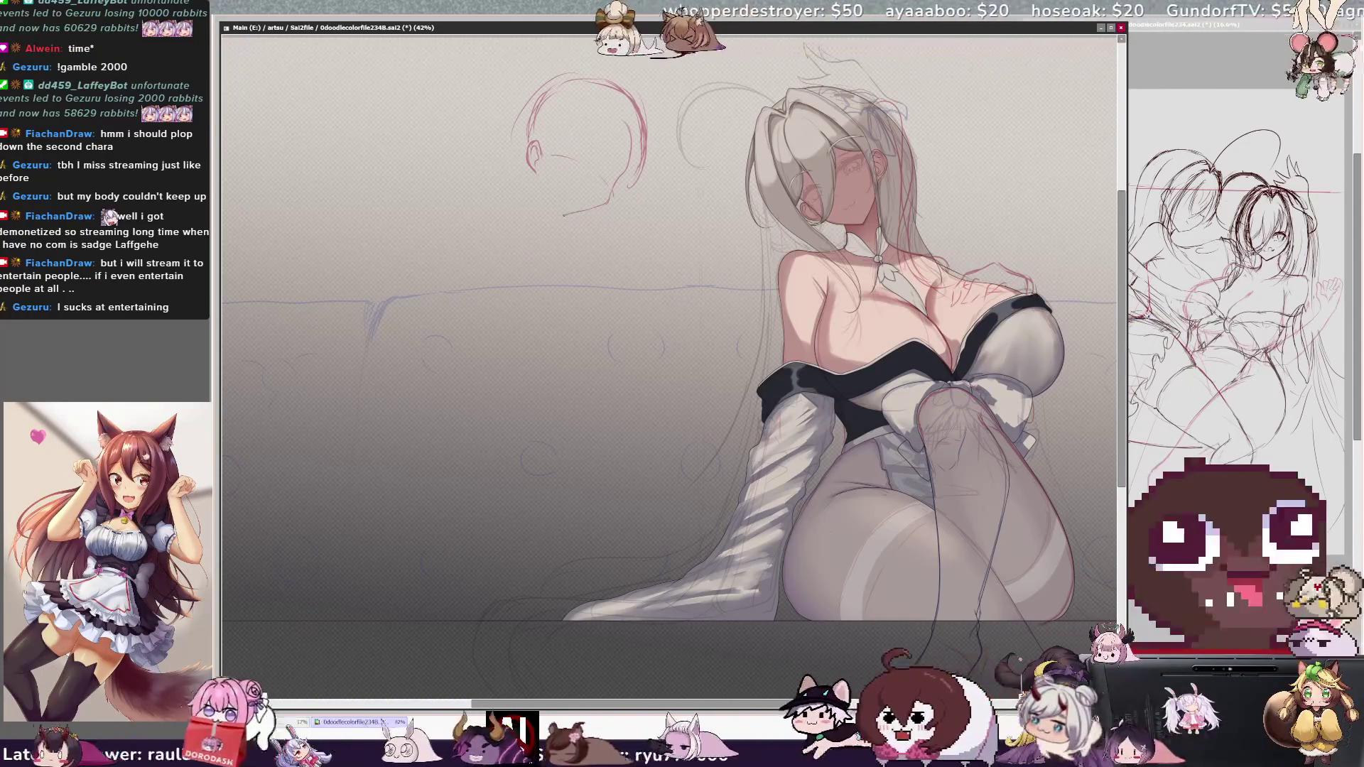
Redraw the chin line on the red head sketch
left_click_drag(537, 174, 568, 213)
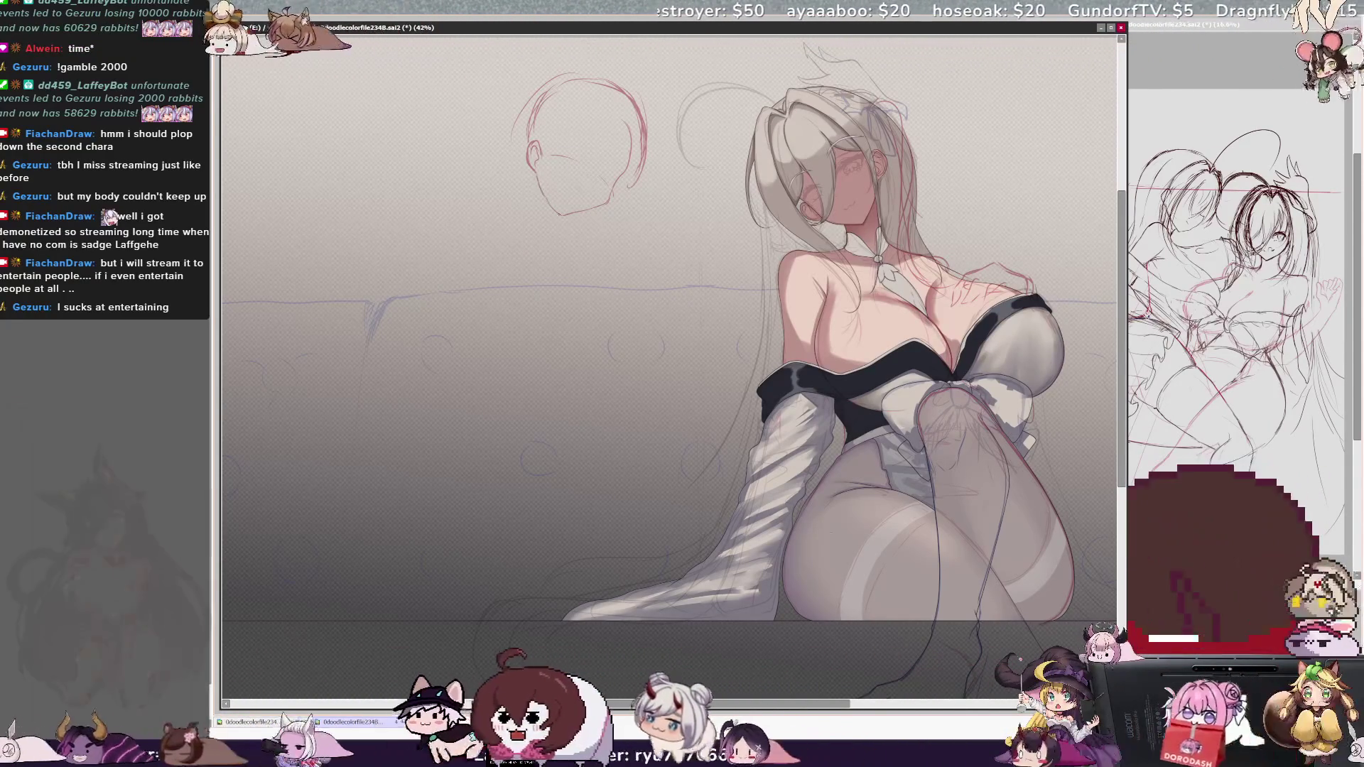
key("ctrl+z")
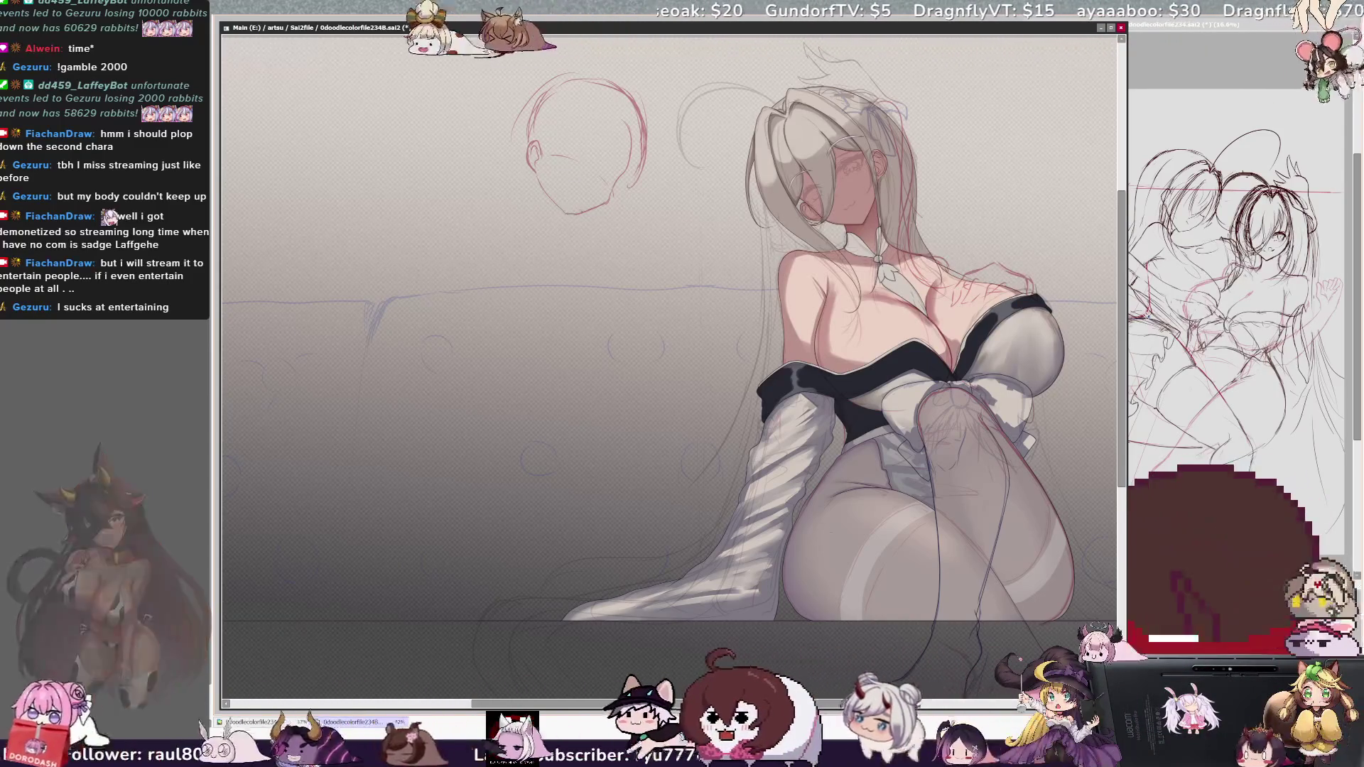
left_click_drag(537, 176, 572, 215)
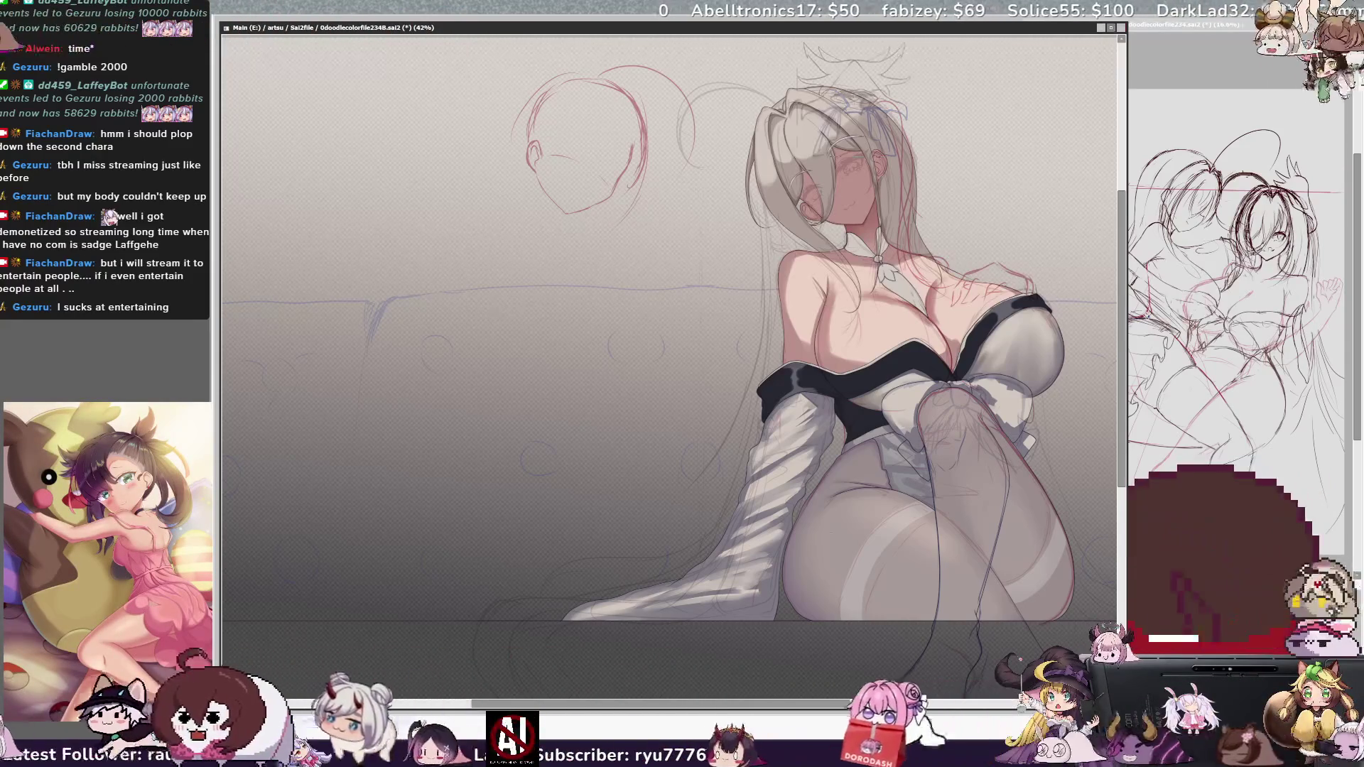
Shift the head sketch further left, then draw a long diagonal stroke toward the lower left
left_click_drag(892, 116, 567, 112)
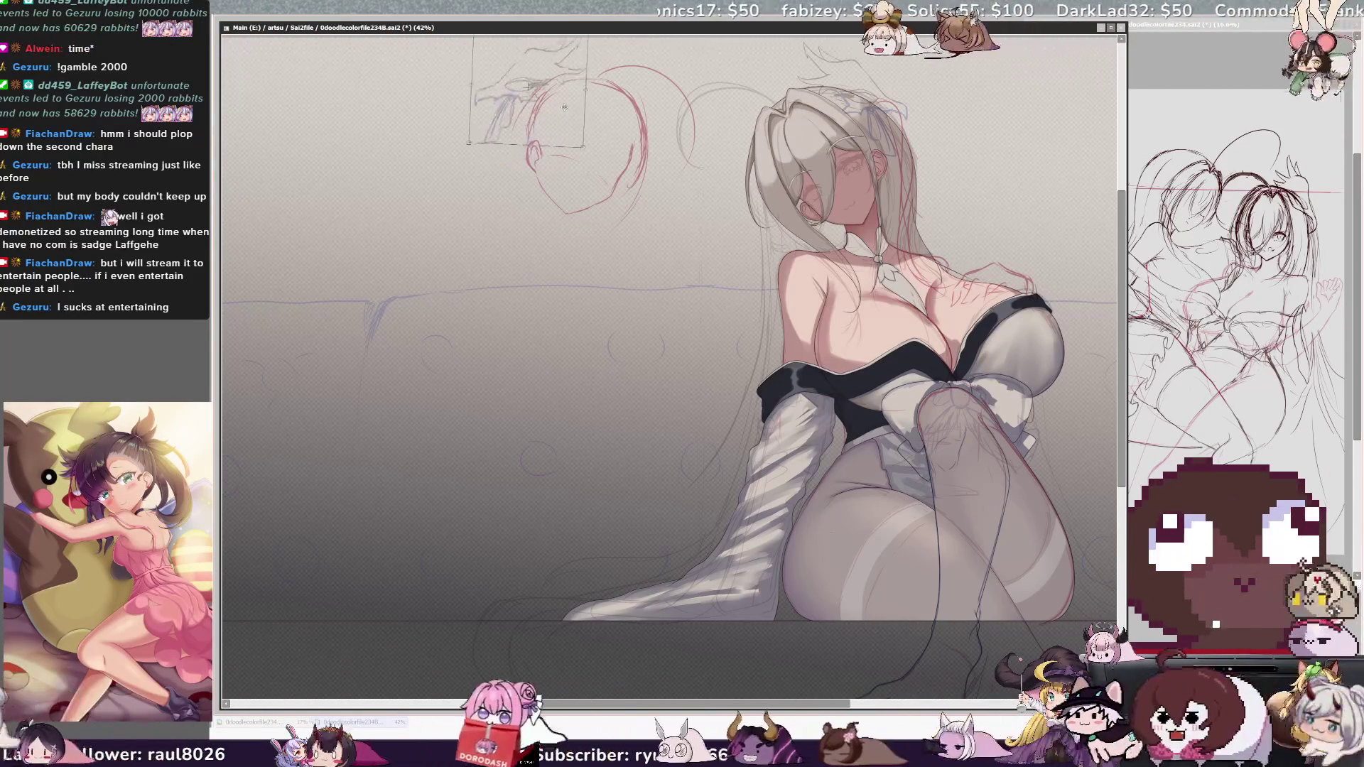
key("Return")
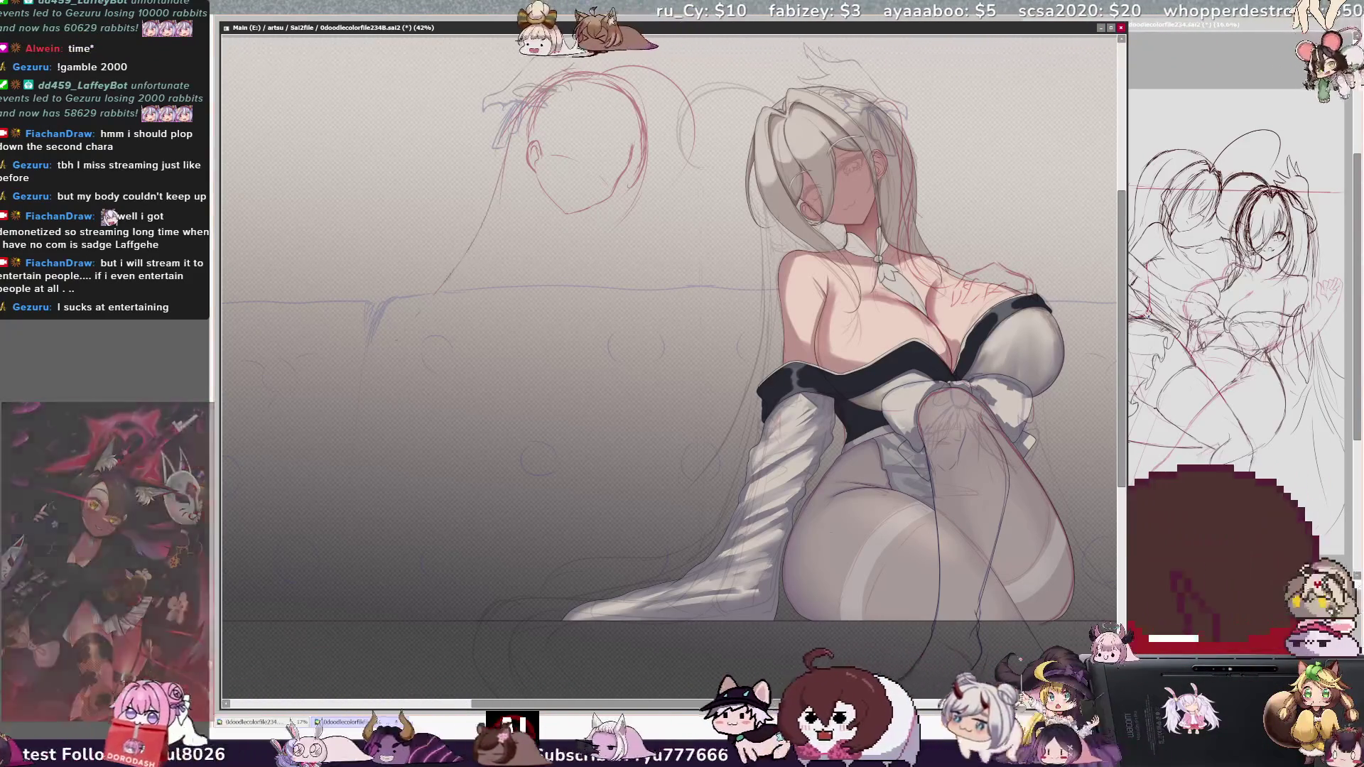
left_click_drag(508, 178, 356, 397)
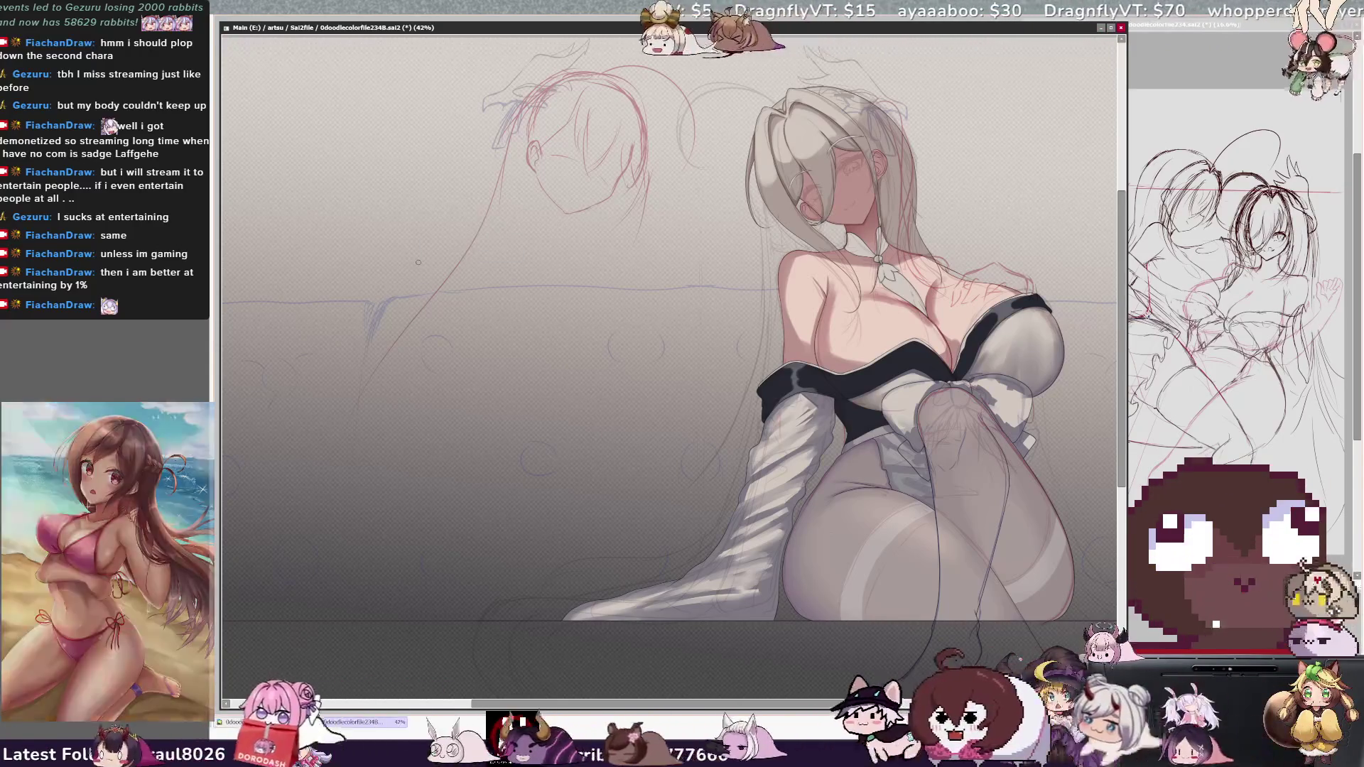
left_click_drag(414, 268, 453, 268)
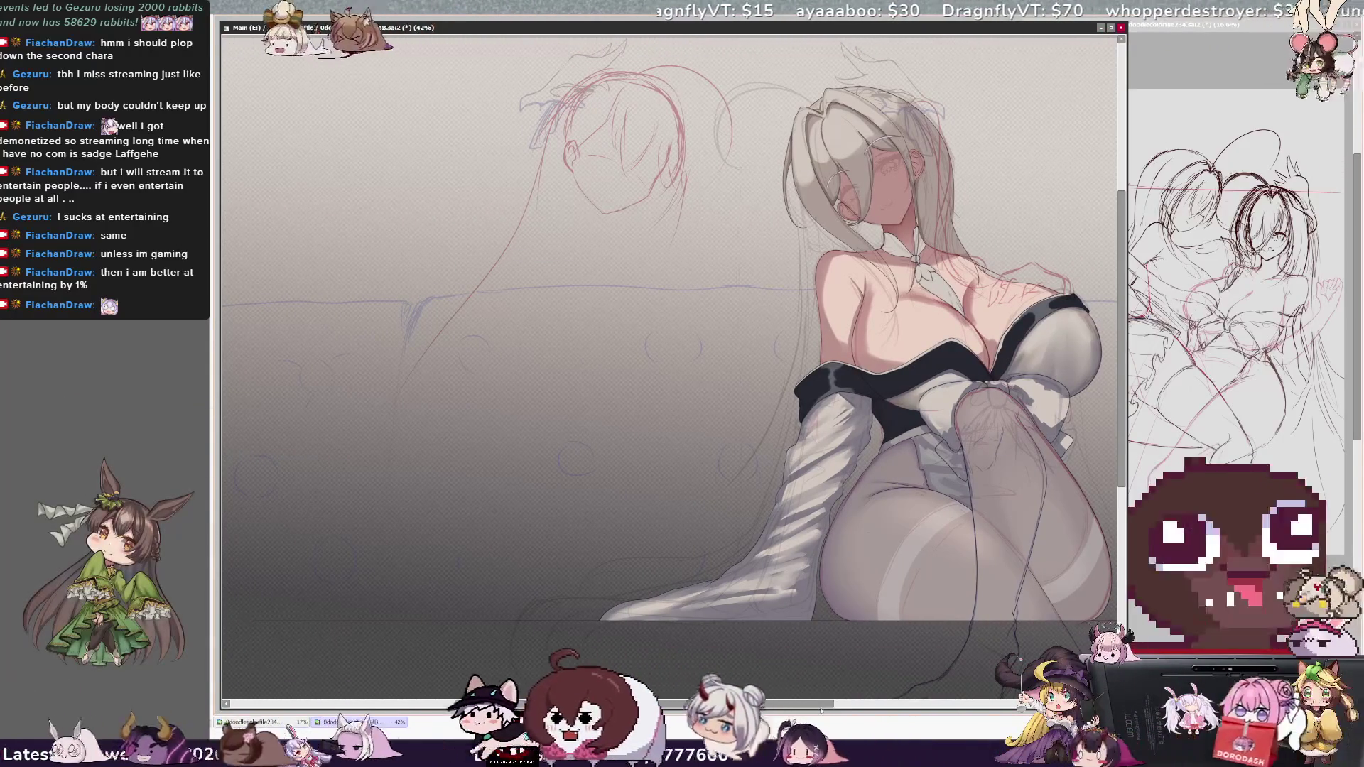
Zoom out and hand-write 'BRB', with 'Snack' below it, in black on the upper-left canvas
key("ctrl+minus")
key("ctrl+minus")
key("ctrl+minus")
scroll(1002, 490, "up", 2)
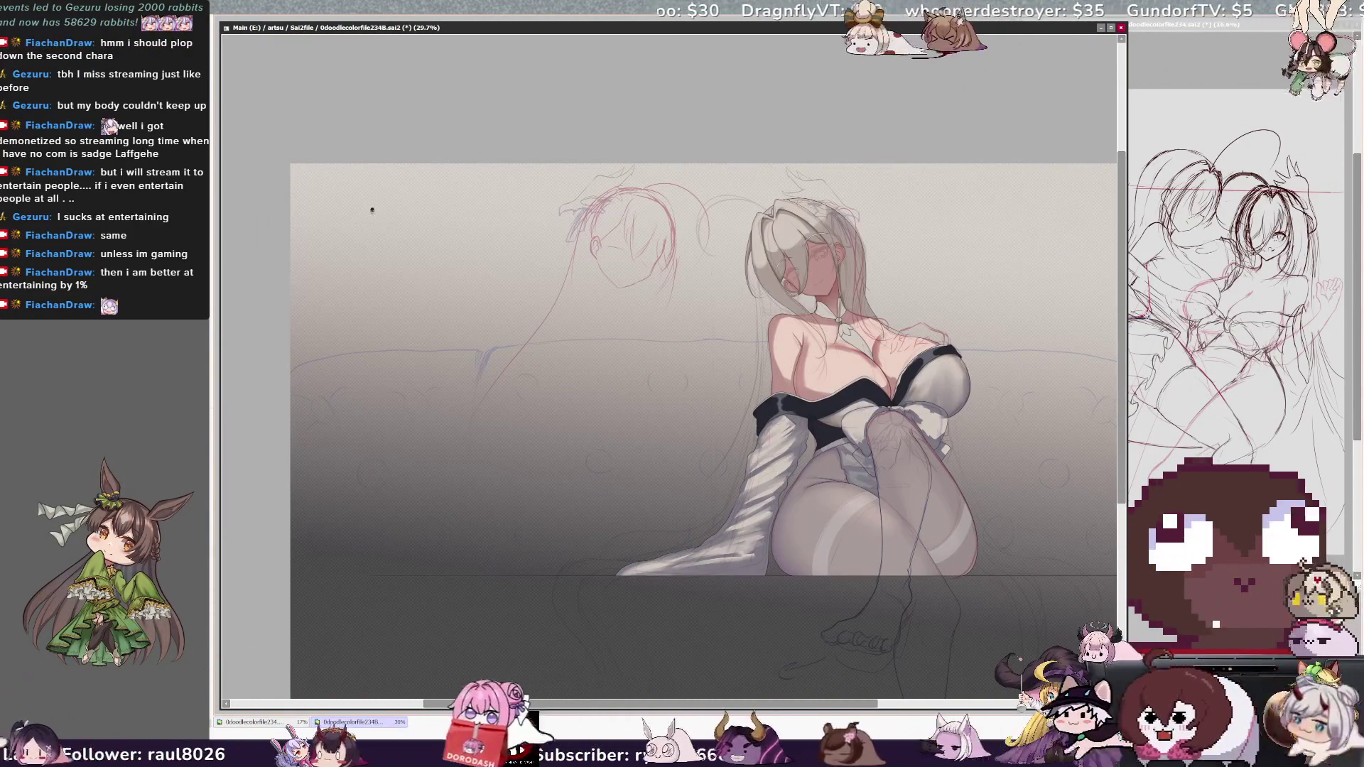
left_click_drag(398, 222, 389, 276)
mouse_move(426, 202)
left_mouse_down()
mouse_move(428, 234)
mouse_move(471, 231)
mouse_move(480, 174)
mouse_move(465, 233)
left_mouse_up()
mouse_move(415, 286)
left_mouse_down()
mouse_move(402, 335)
mouse_move(446, 321)
mouse_move(459, 291)
left_mouse_up()
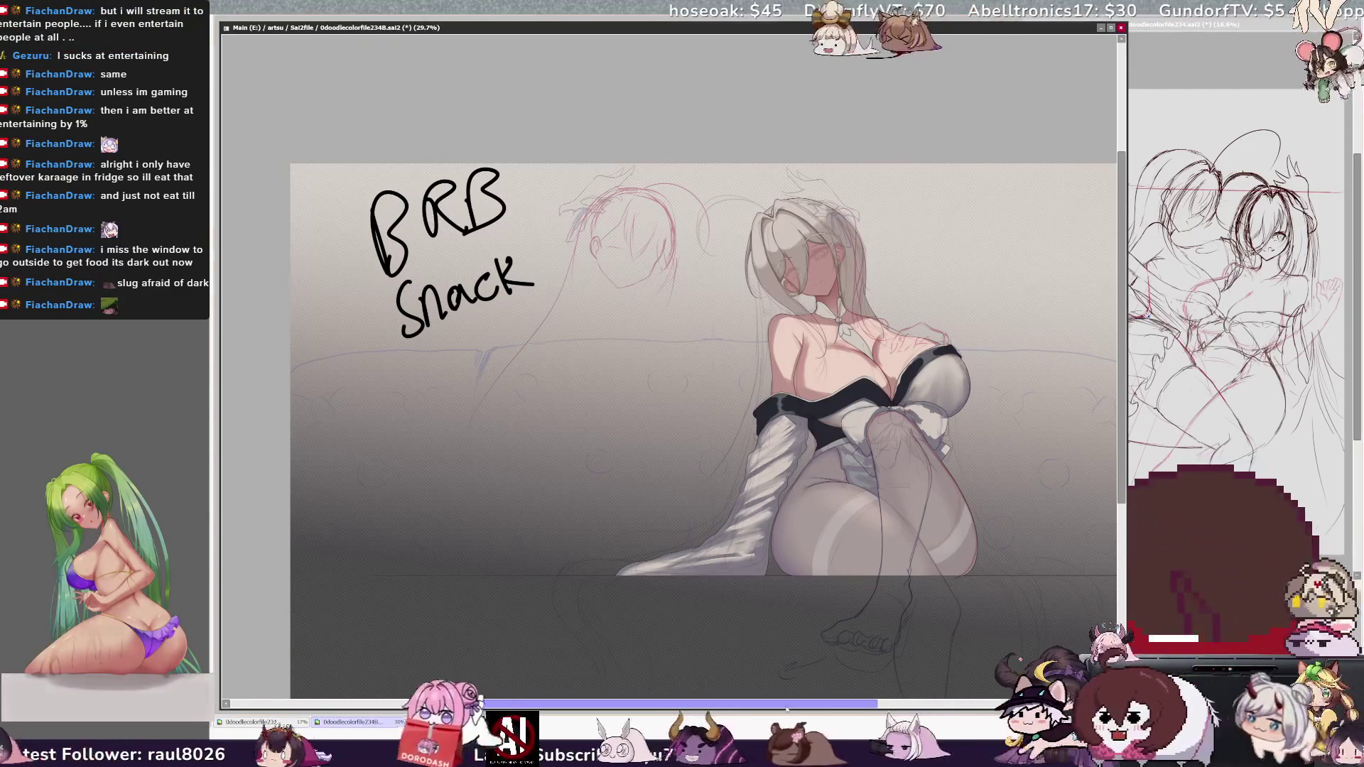
left_click_drag(265, 378, 236, 378)
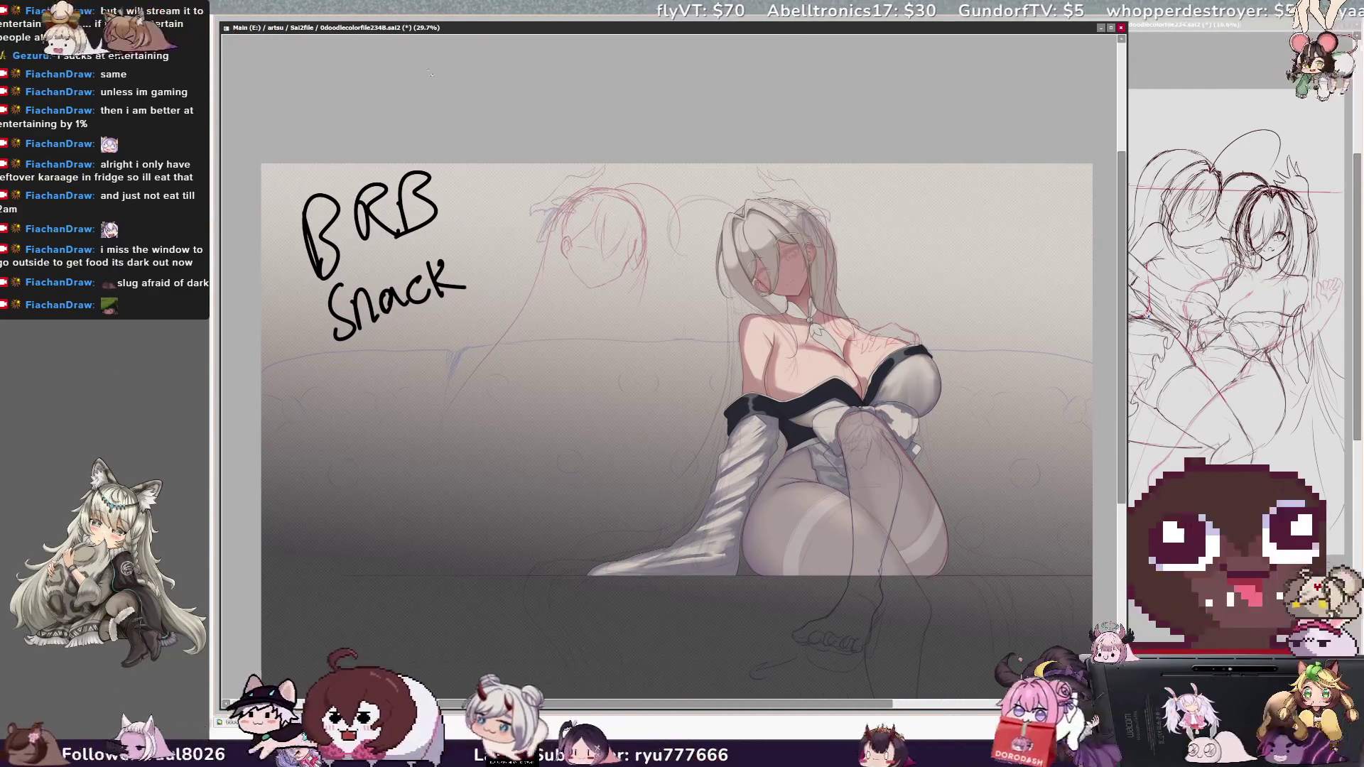
key("ctrl+plus")
scroll(667, 369, "down", 2)
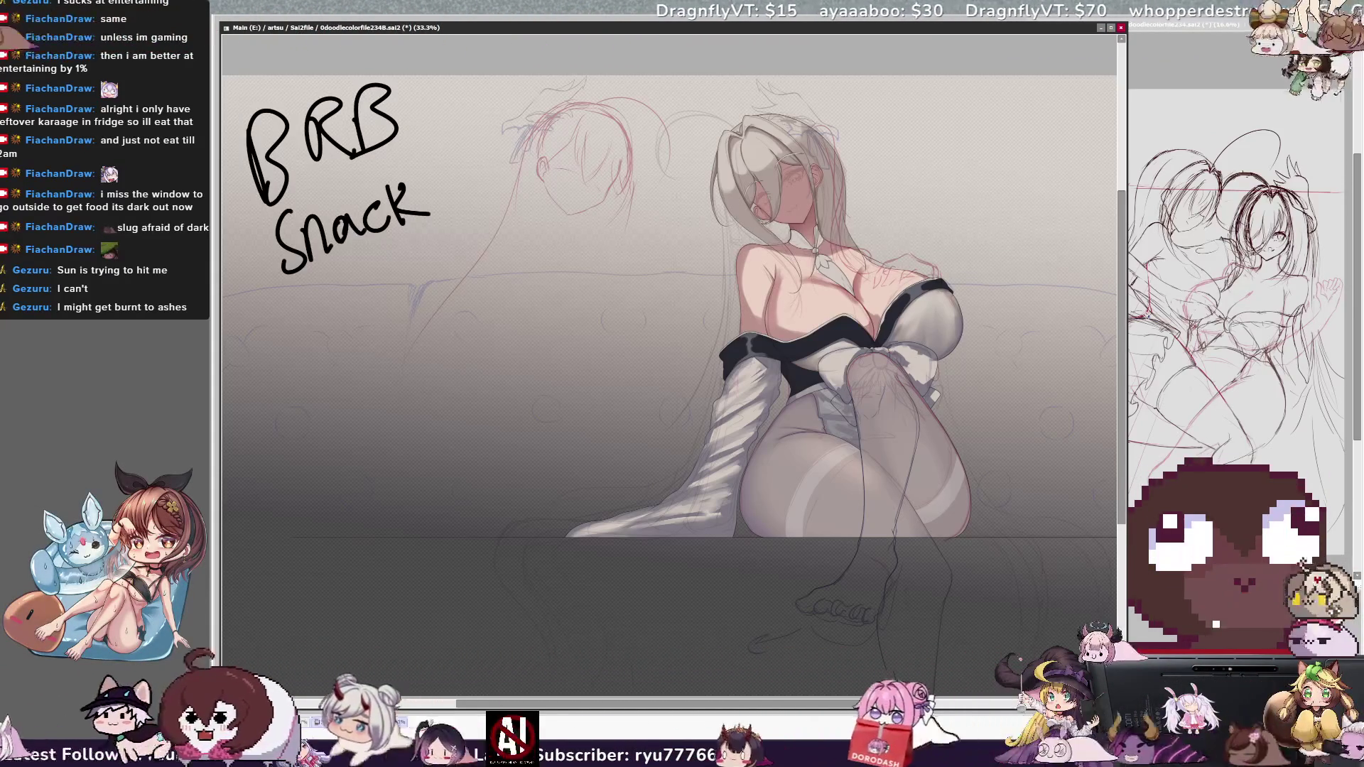
key("ctrl+z")
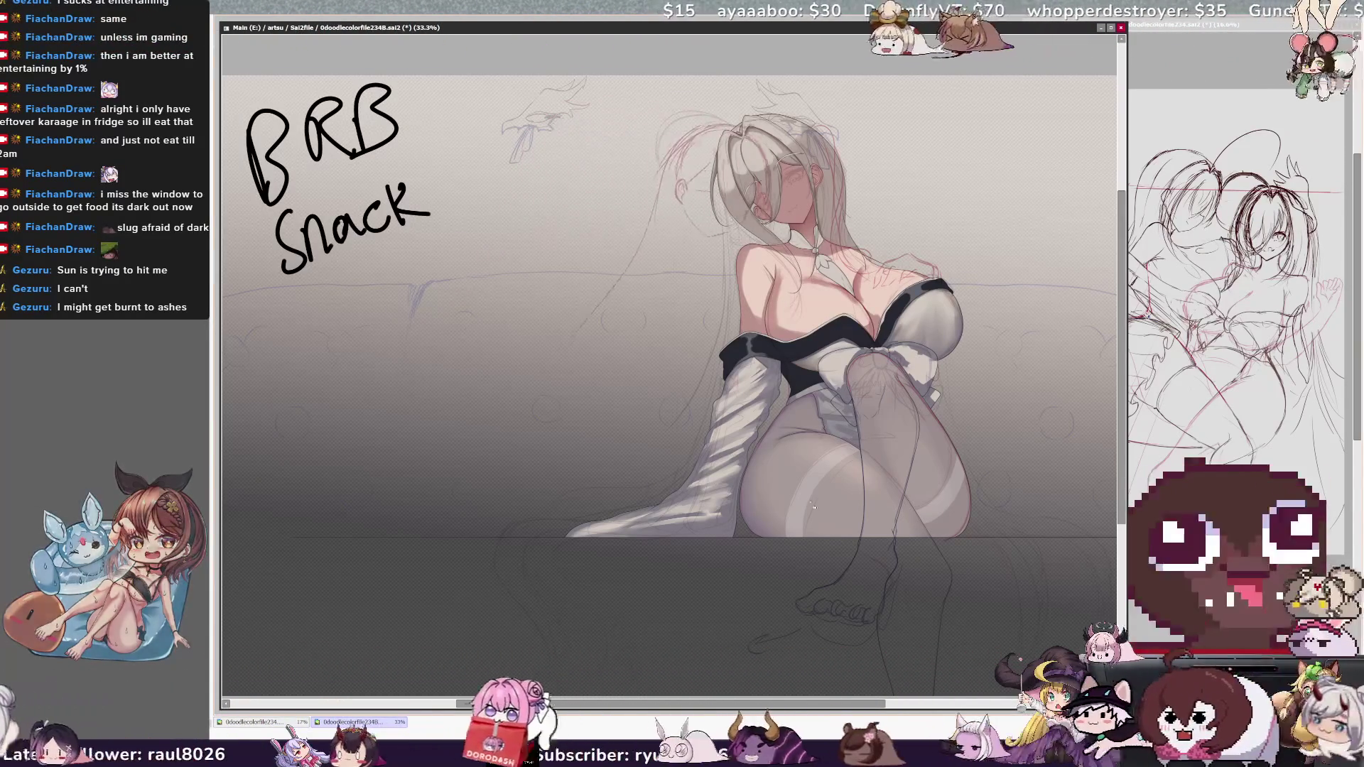
key("ctrl+y")
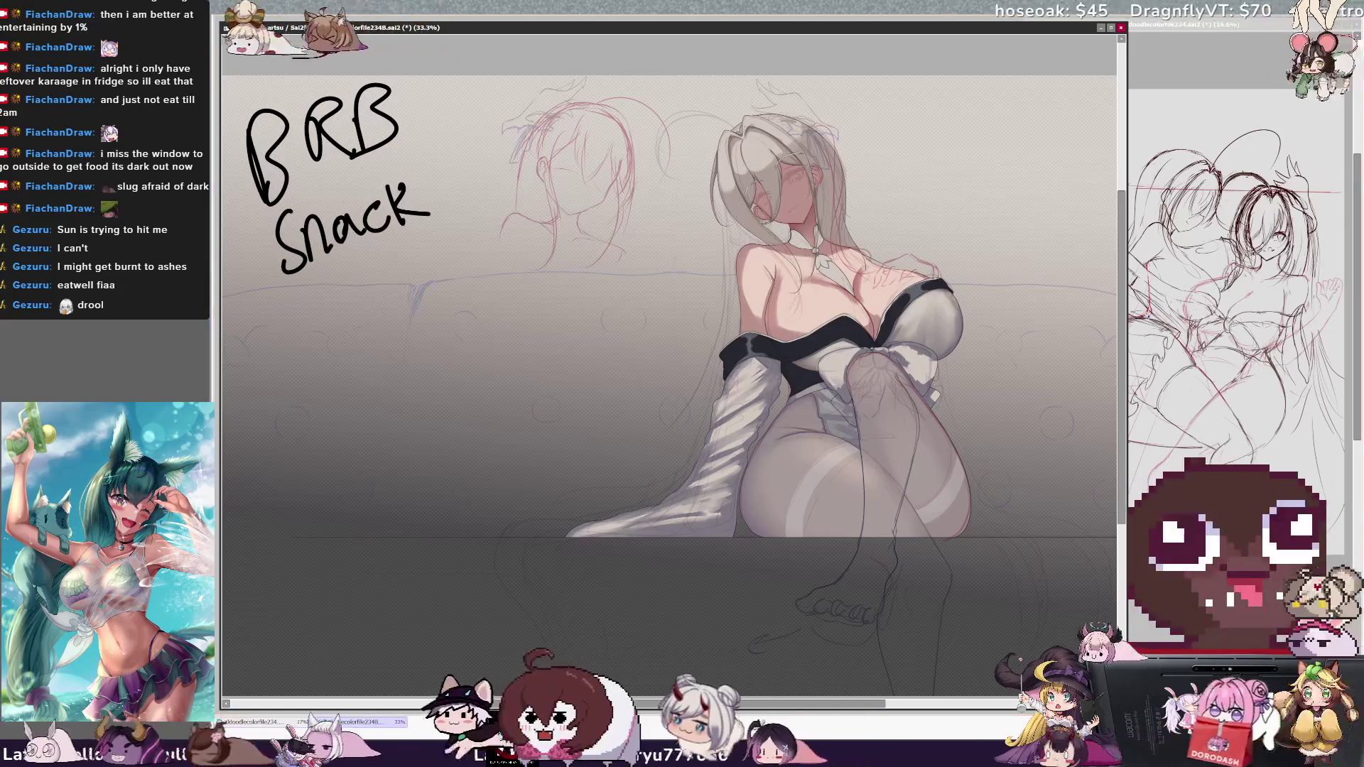
left_click_drag(420, 522, 455, 544)
Move the red head sketch right and enlarge it slightly with Free Transform
key("ctrl+z")
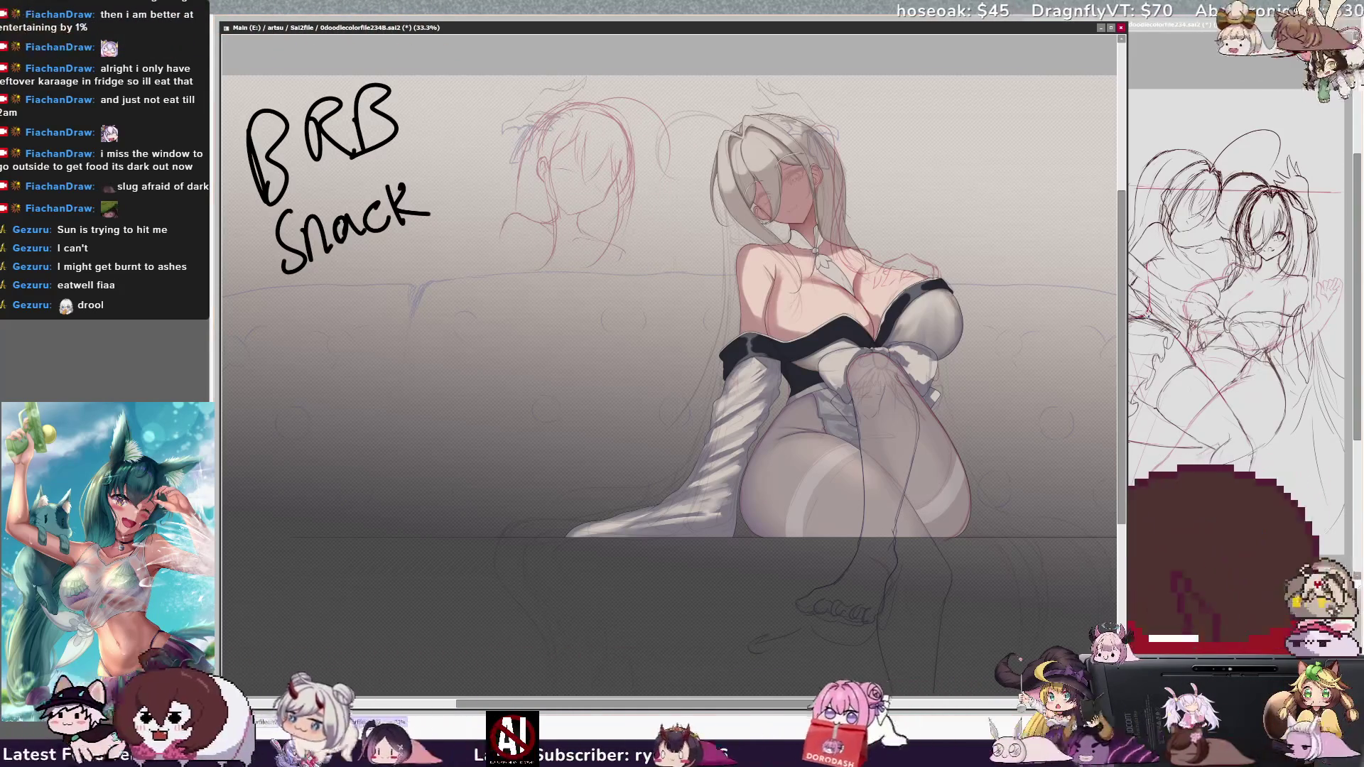
left_click_drag(363, 588, 408, 590)
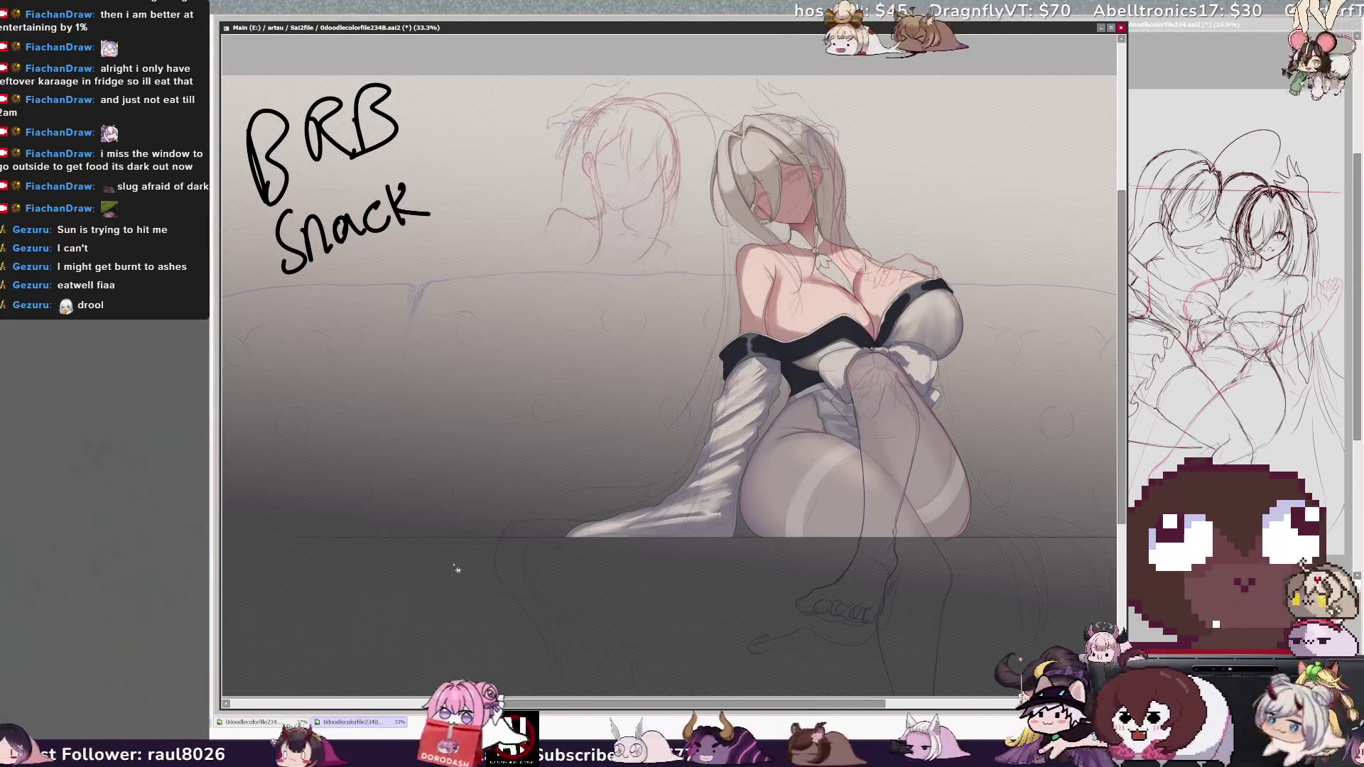
key("ctrl+t")
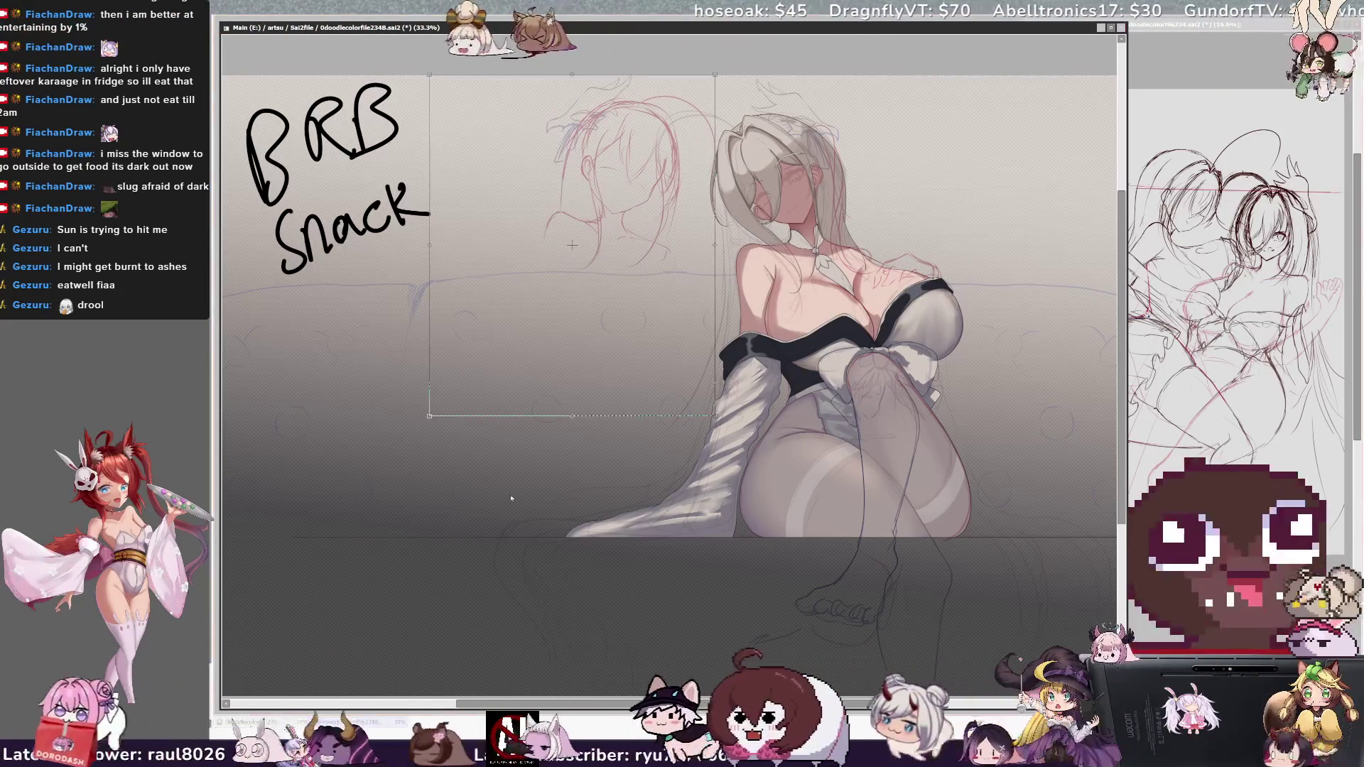
mouse_move(715, 416)
left_mouse_down()
mouse_move(734, 439)
mouse_move(692, 406)
left_mouse_up()
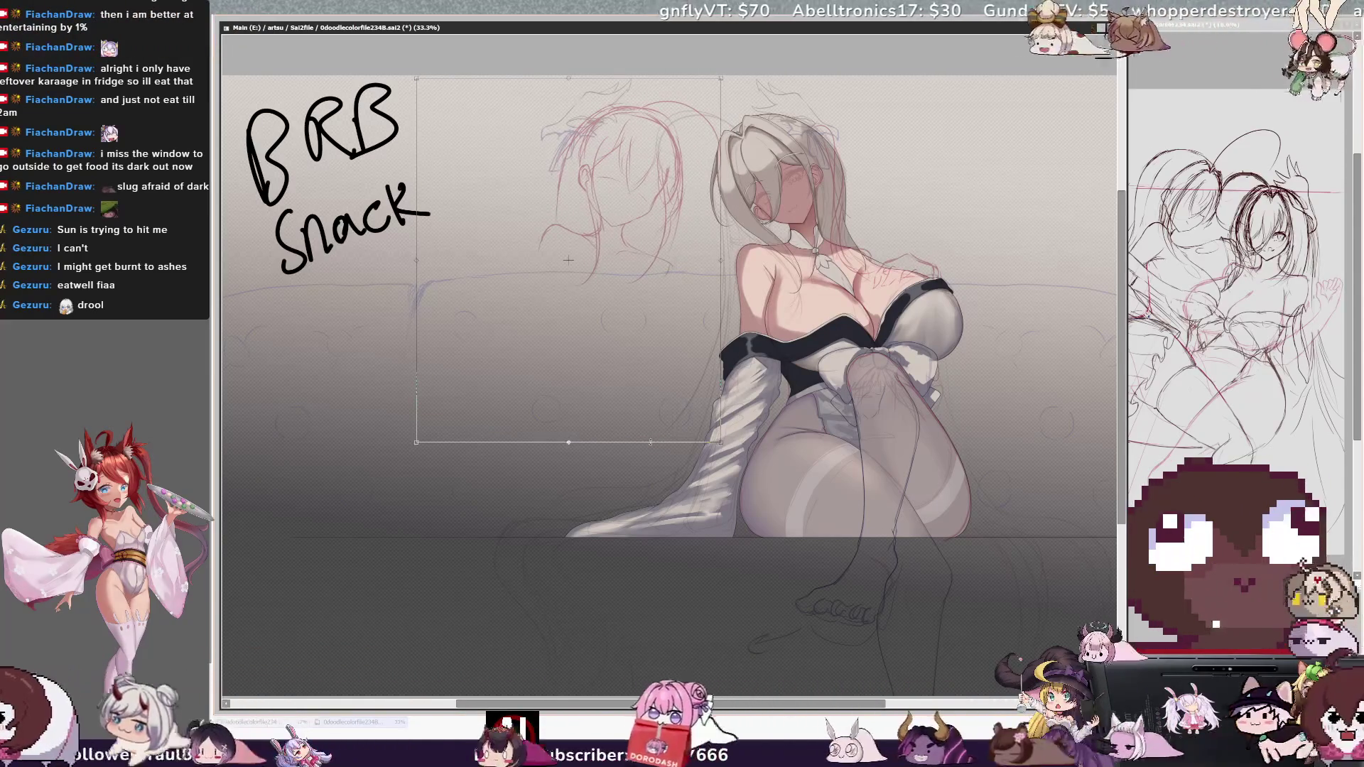
key("Return")
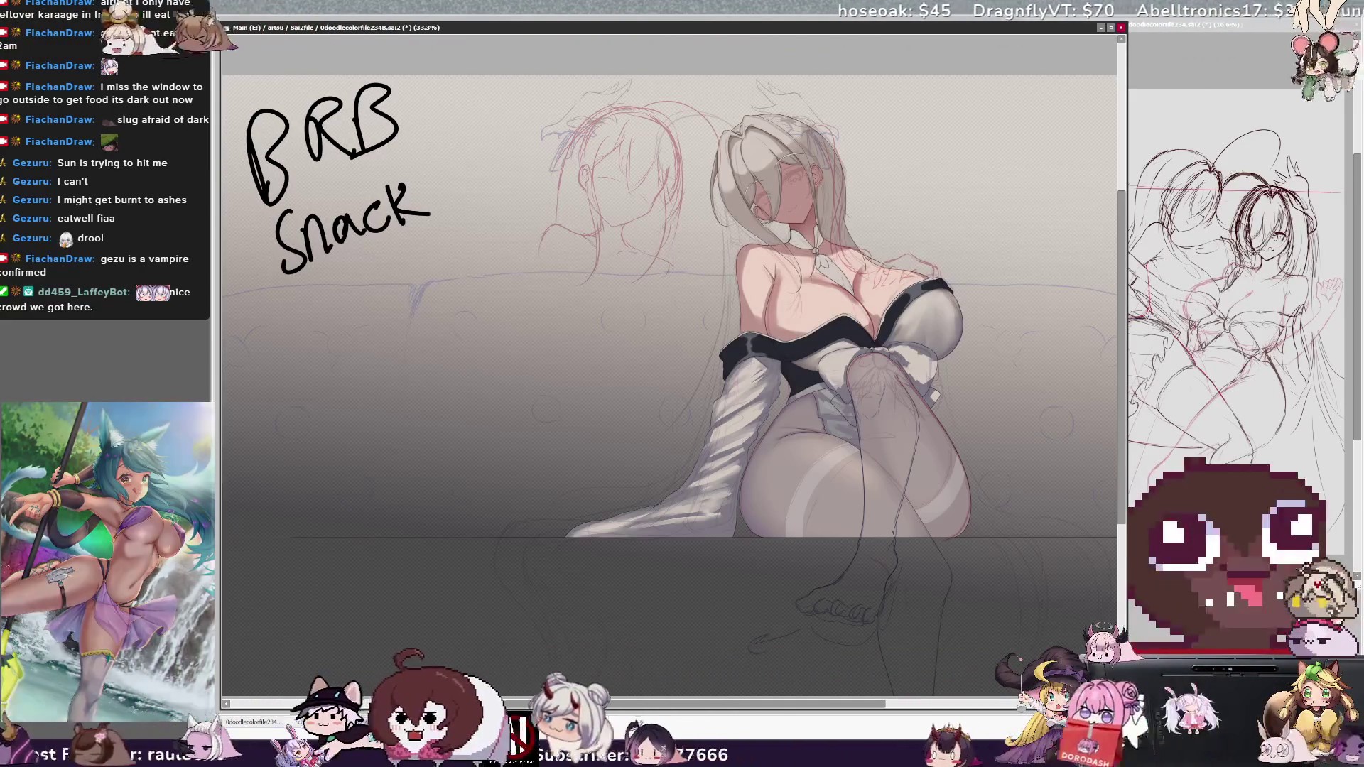
Drag the BRB Snack lettering down toward the lower middle of the canvas
mouse_move(369, 278)
left_mouse_down()
mouse_move(442, 508)
mouse_move(438, 447)
left_mouse_up()
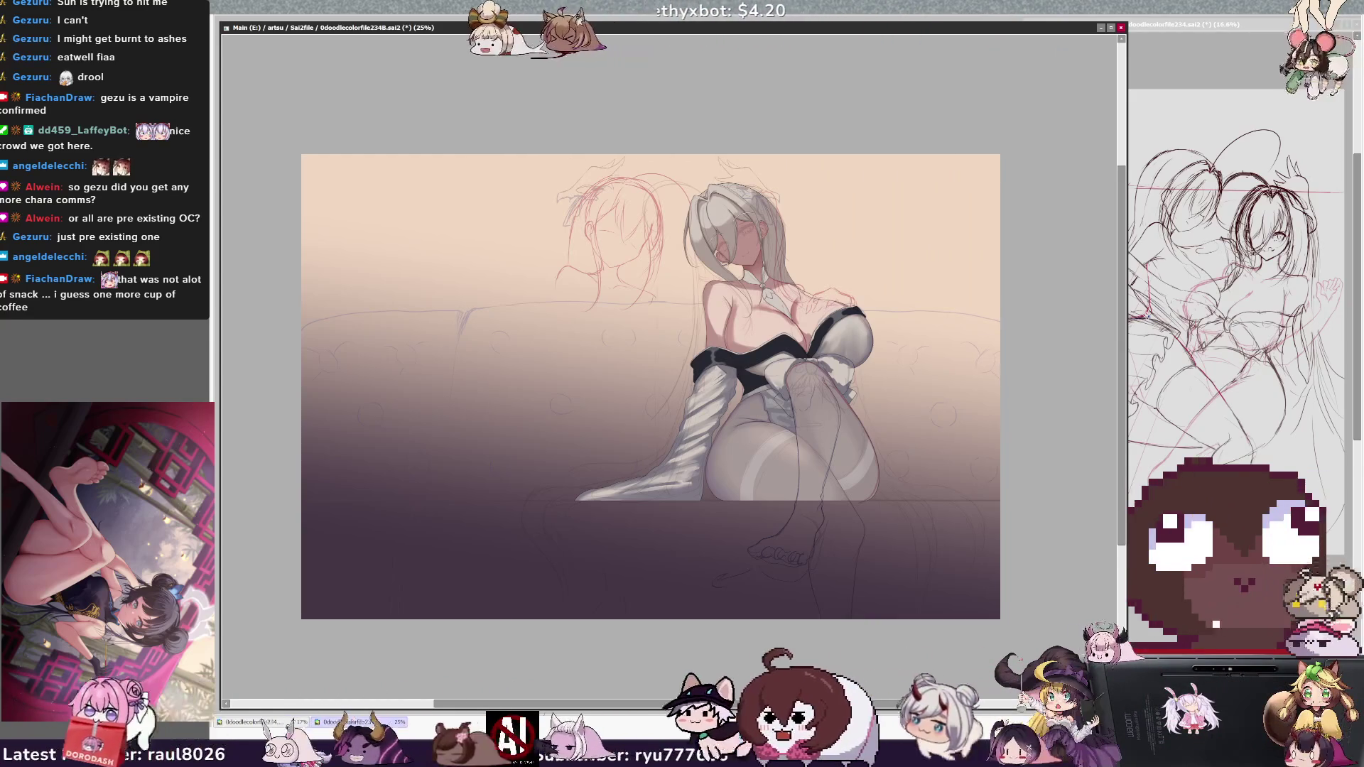
Restore the darker lower gradient, nudge the red head sketch right, and zoom to 33.3%
key("ctrl+z")
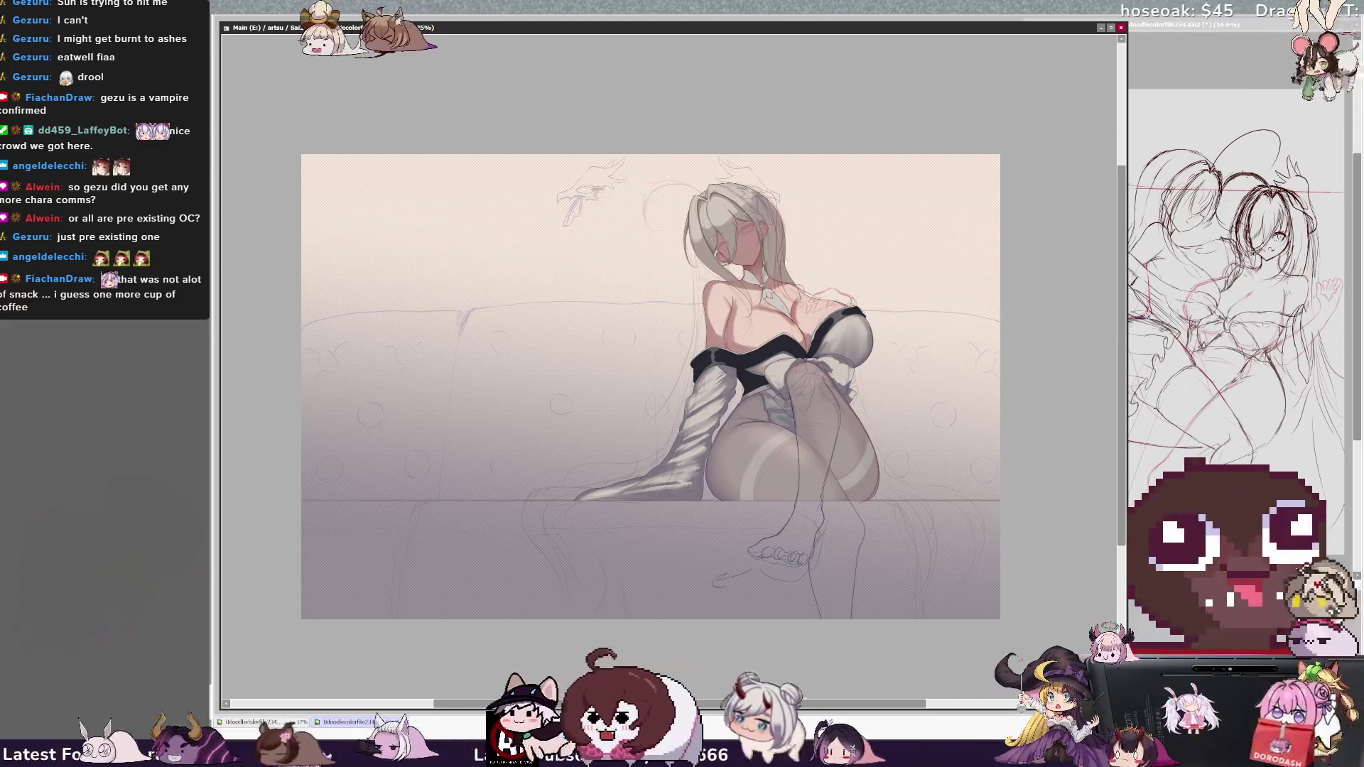
mouse_move(616, 186)
left_mouse_down()
mouse_move(666, 182)
mouse_move(648, 182)
left_mouse_up()
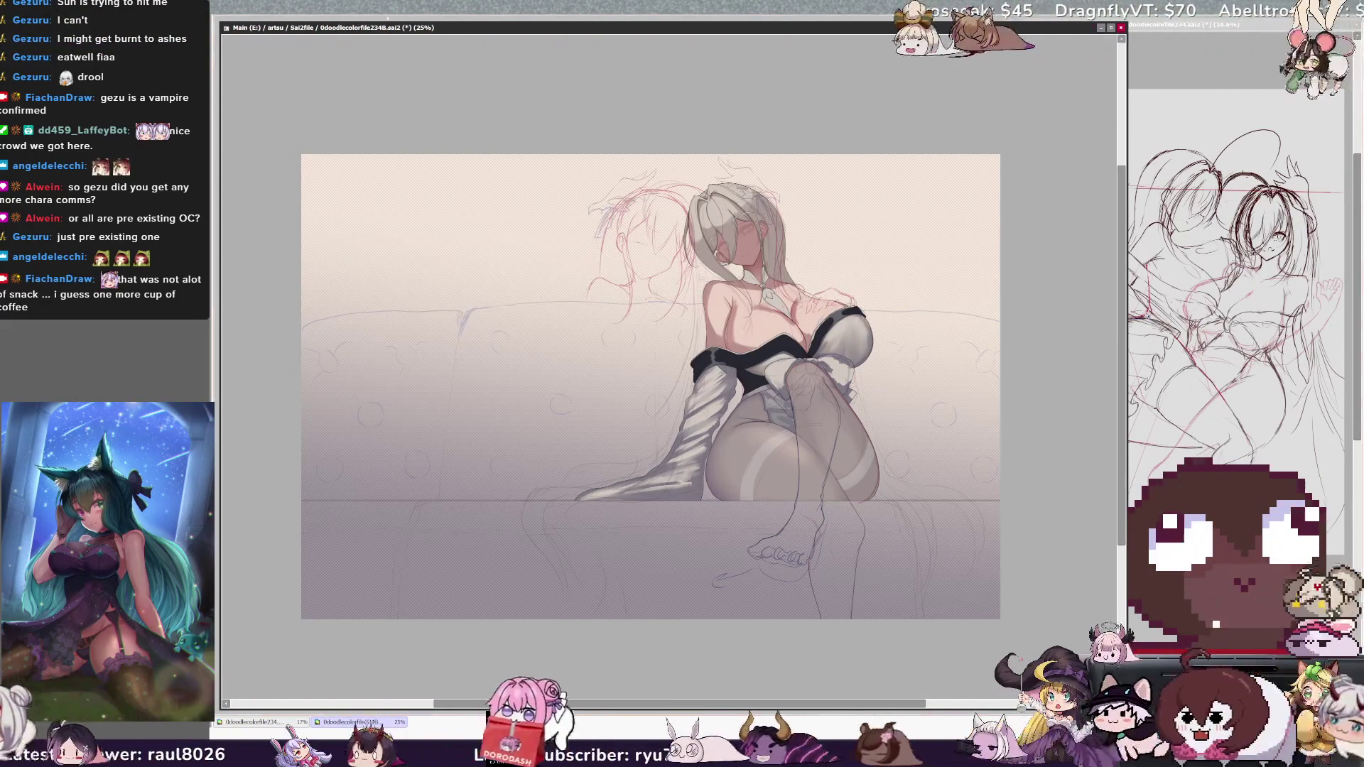
key("ctrl+plus")
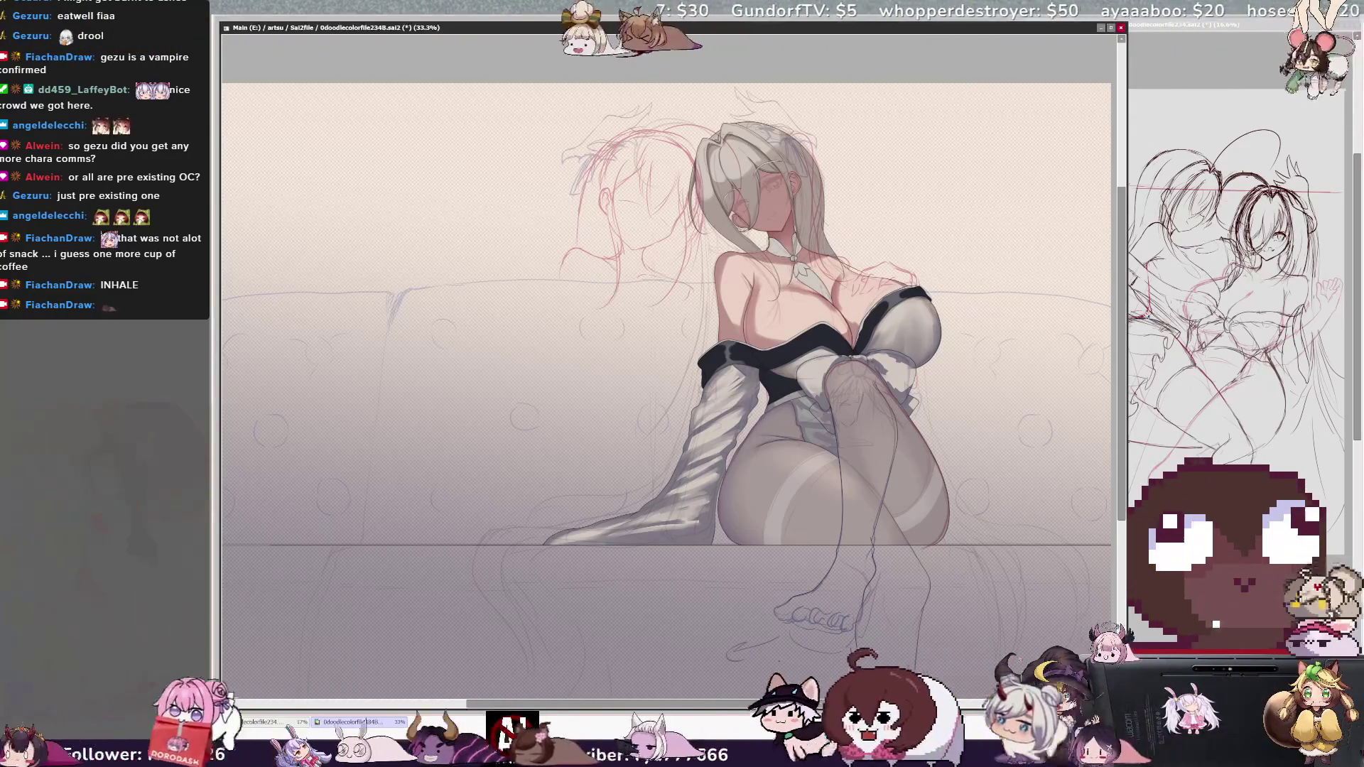
Draw a short curved stroke near the girl's foot and check it in the mirrored view
left_click_drag(681, 705, 694, 704)
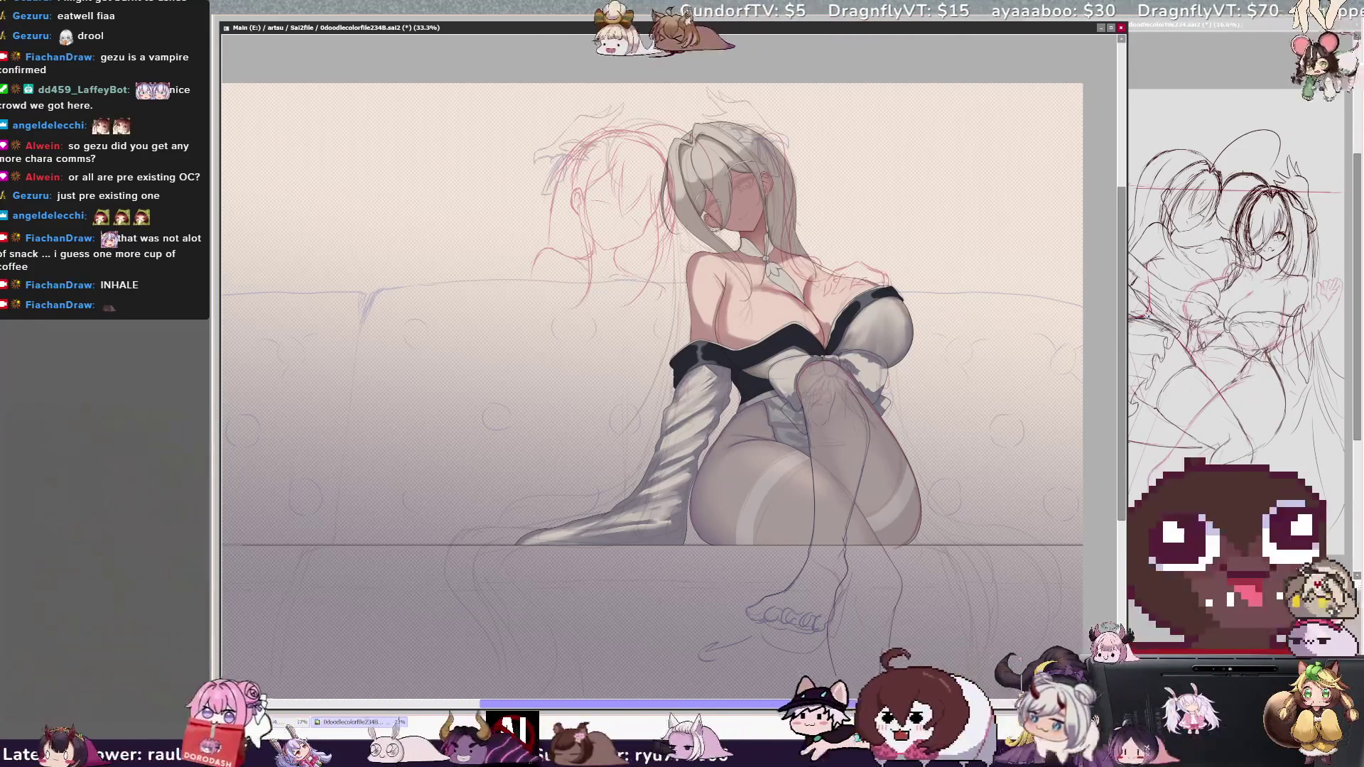
left_click_drag(753, 638, 700, 657)
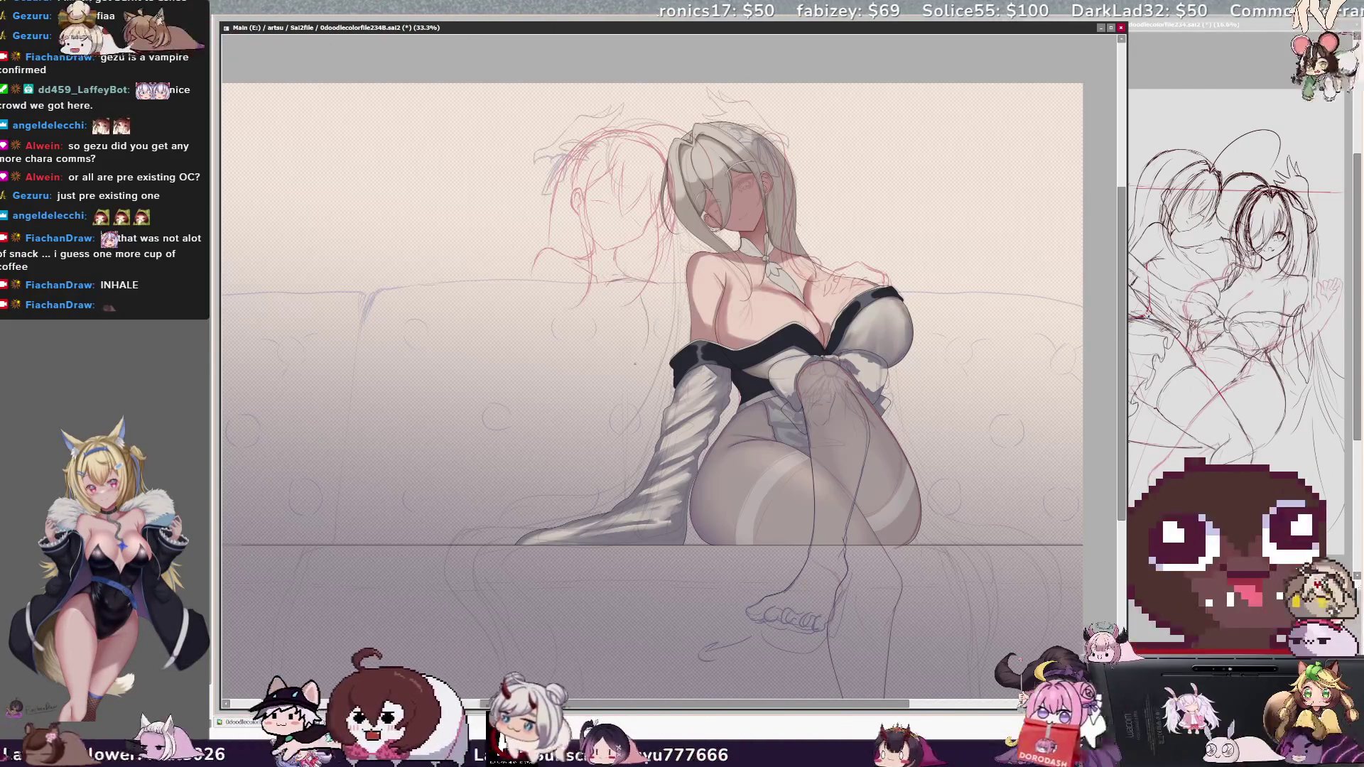
key("h")
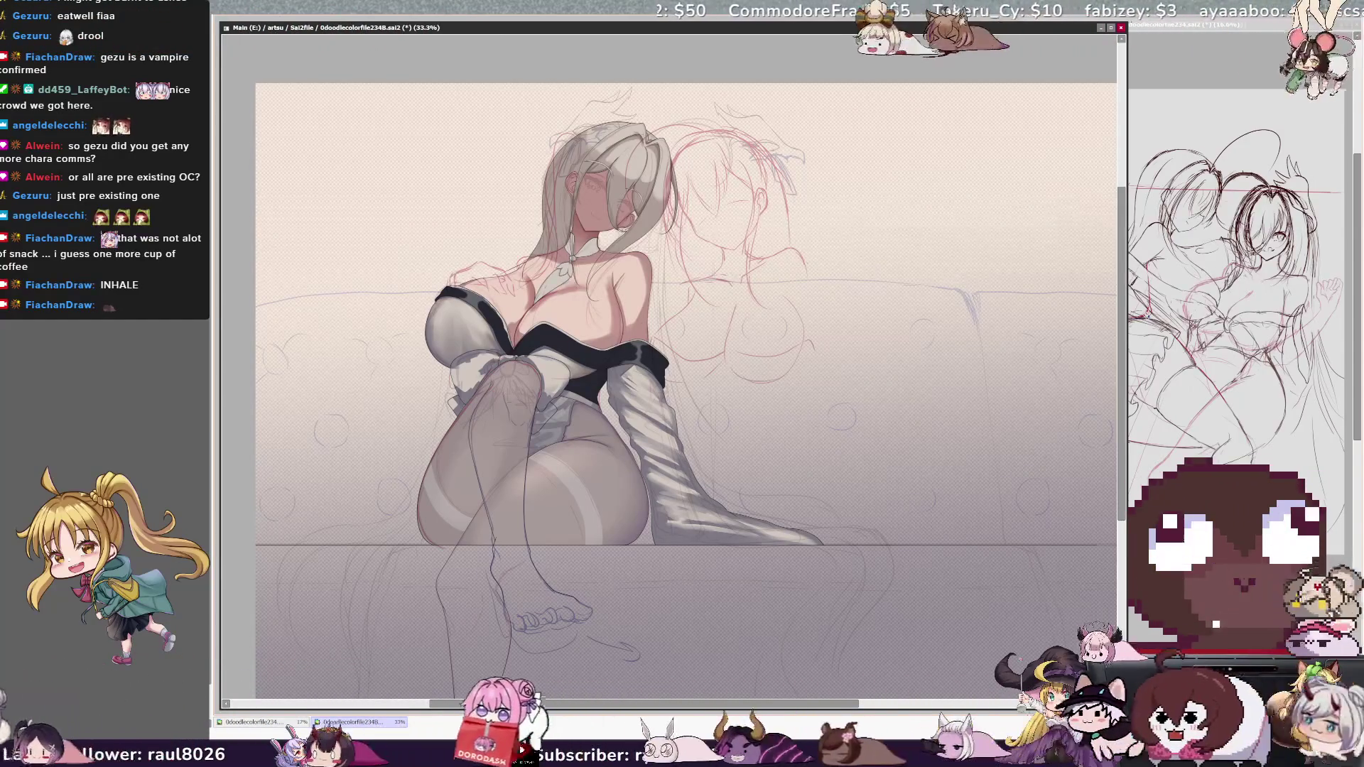
key("h")
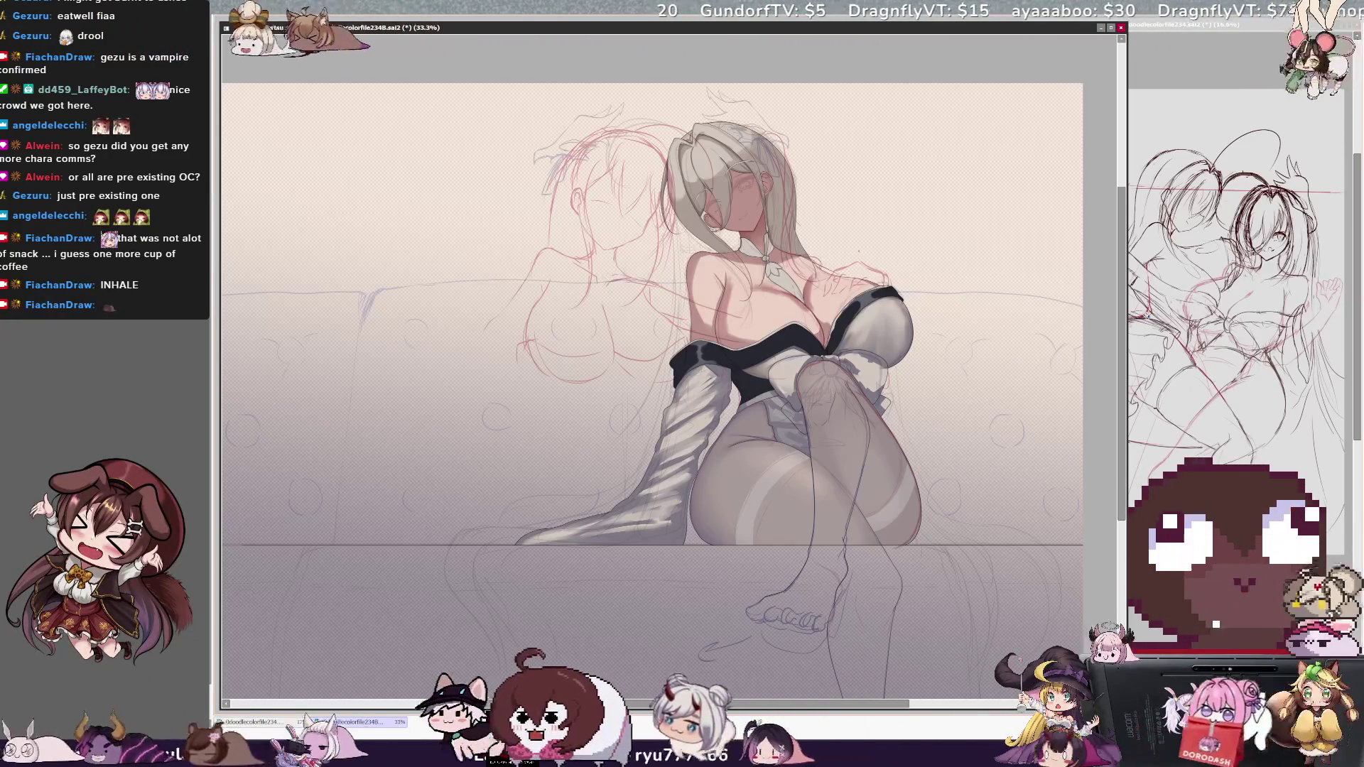
Check the drawing mirrored and add a short sketch stroke near the feet
key("h")
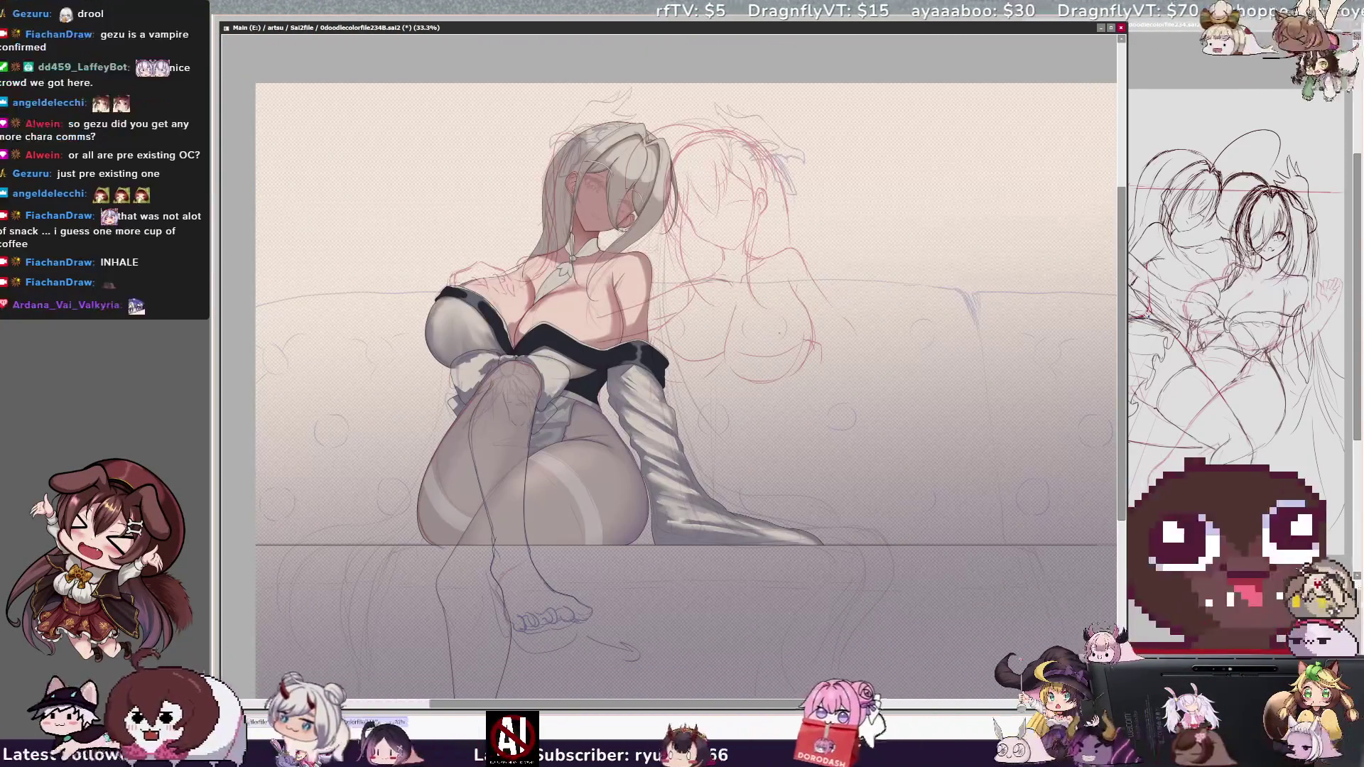
key("h")
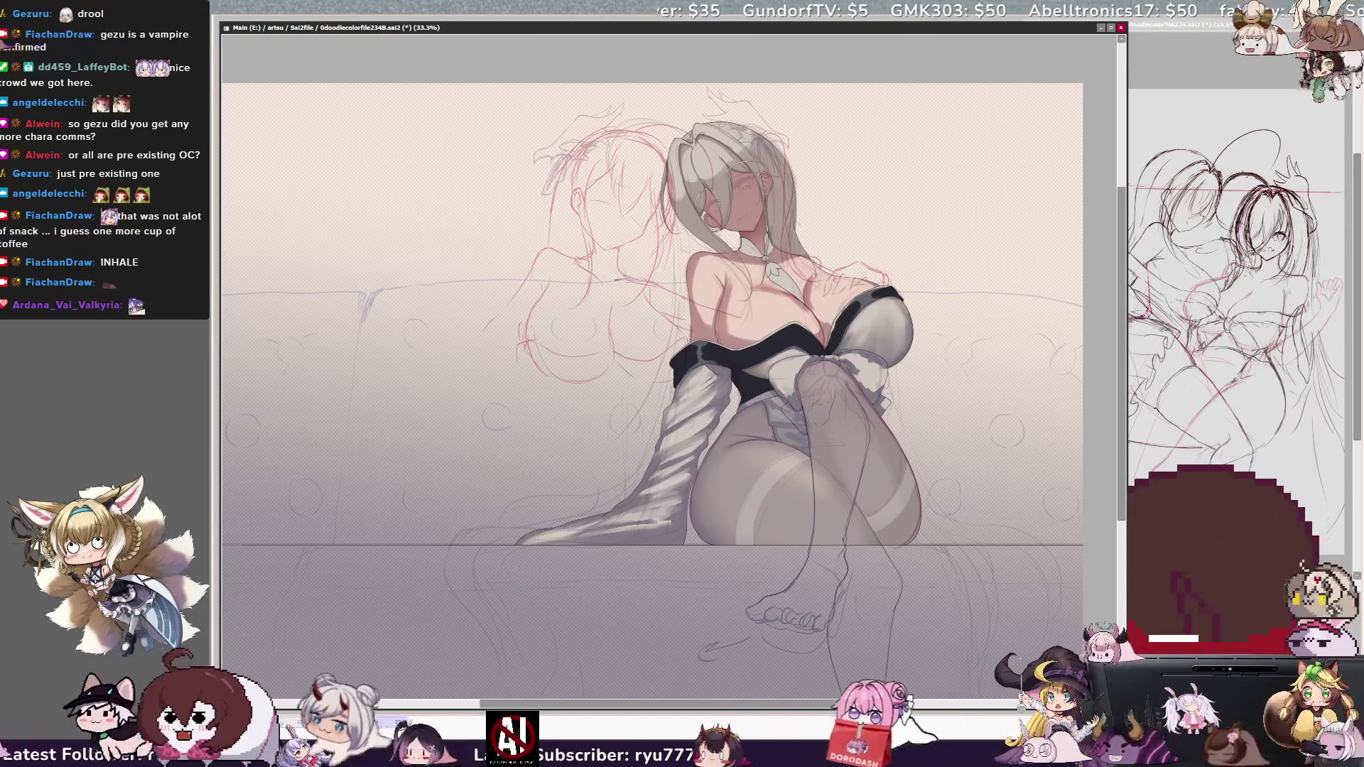
left_click_drag(481, 331, 506, 324)
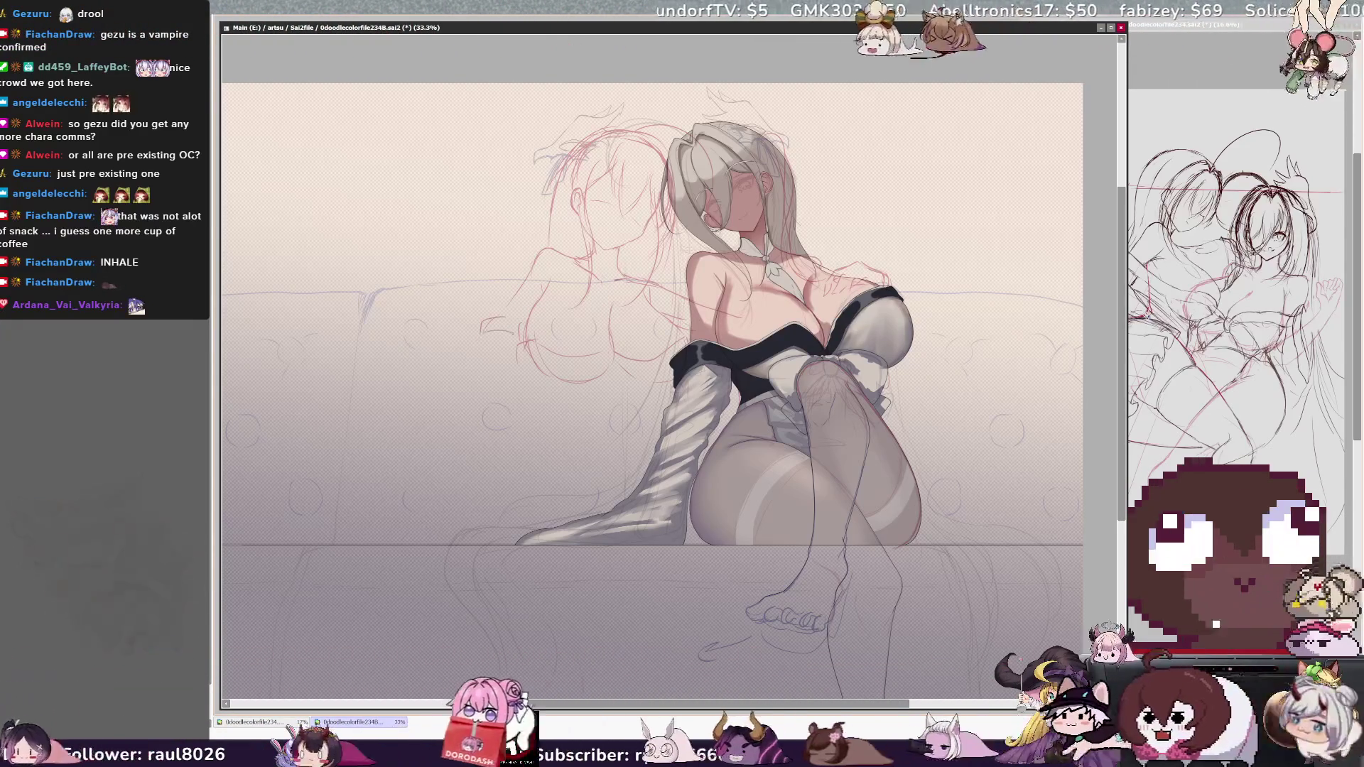
key("h")
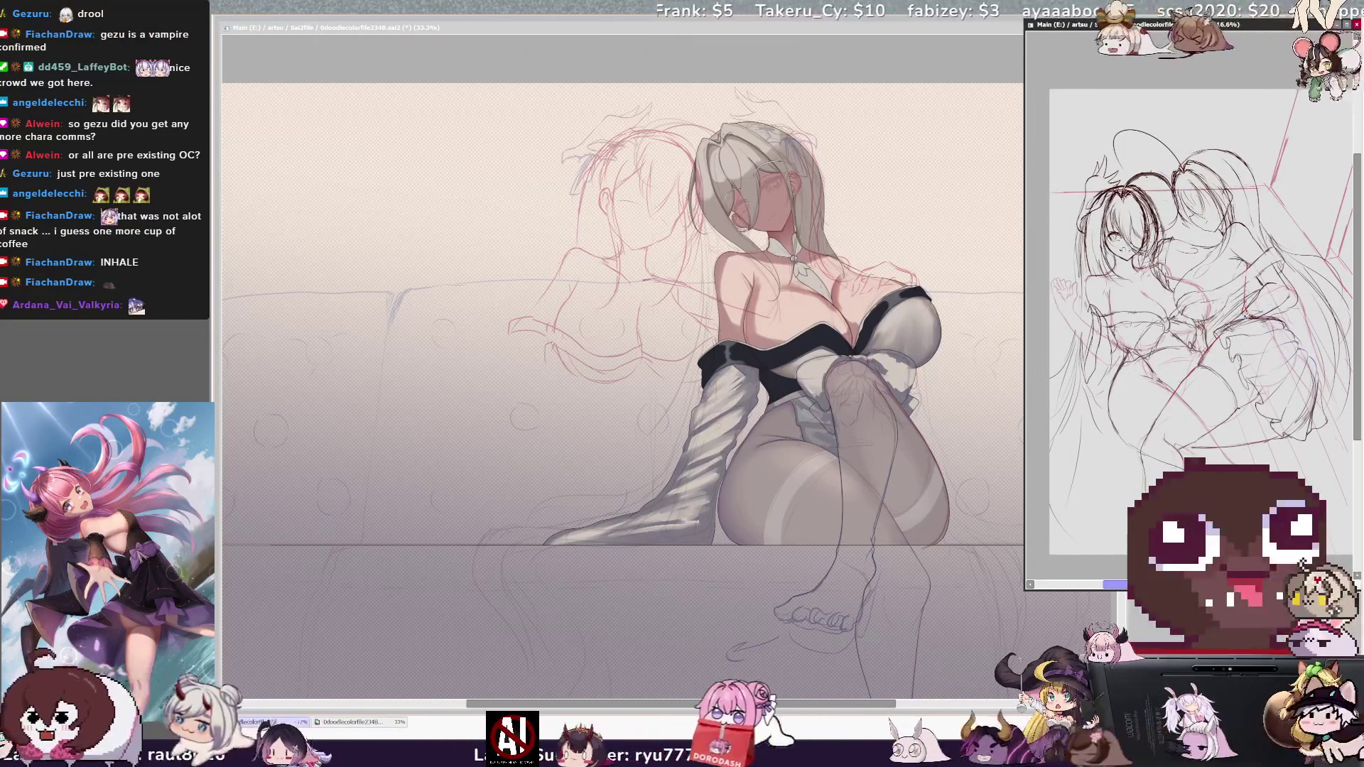
key("h")
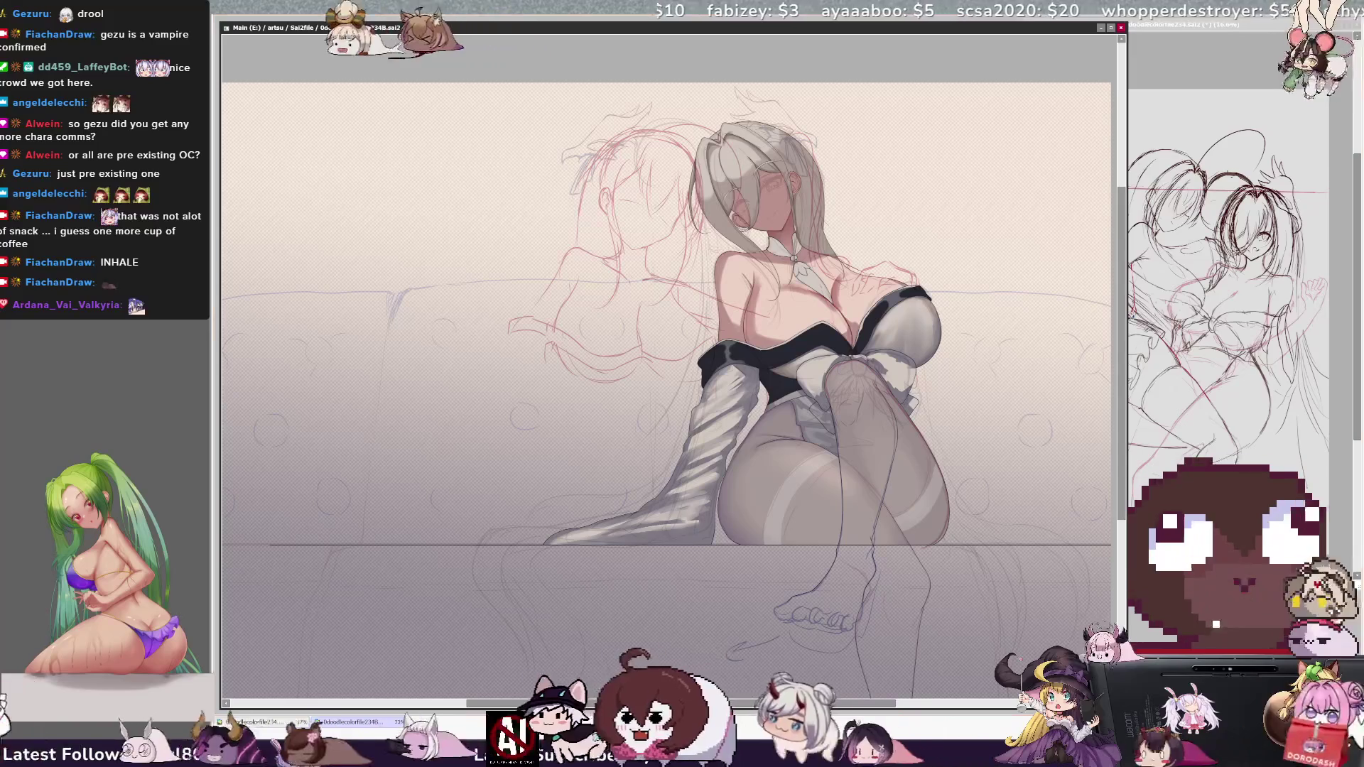
Shift the red second-character sketch slightly right and up, comparing it mirrored
left_click_drag(547, 611, 569, 606)
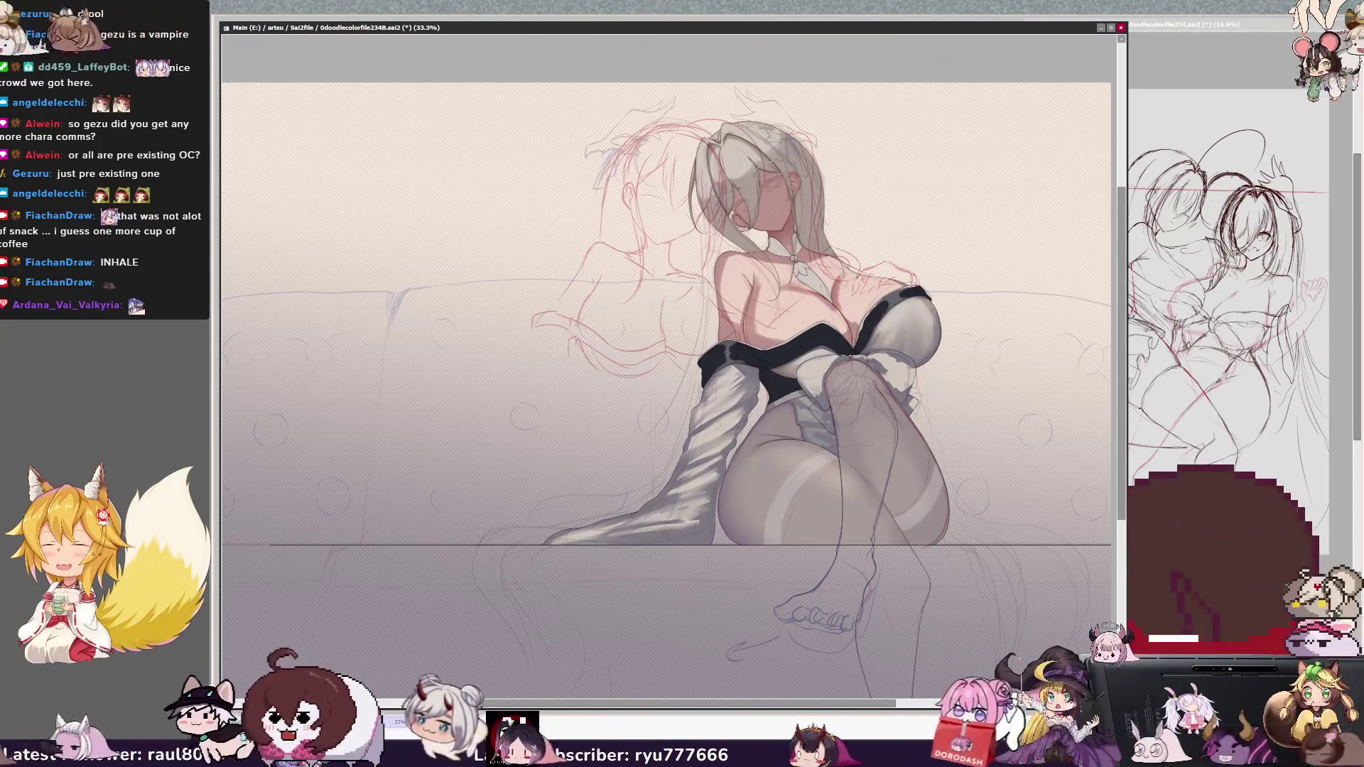
key("h")
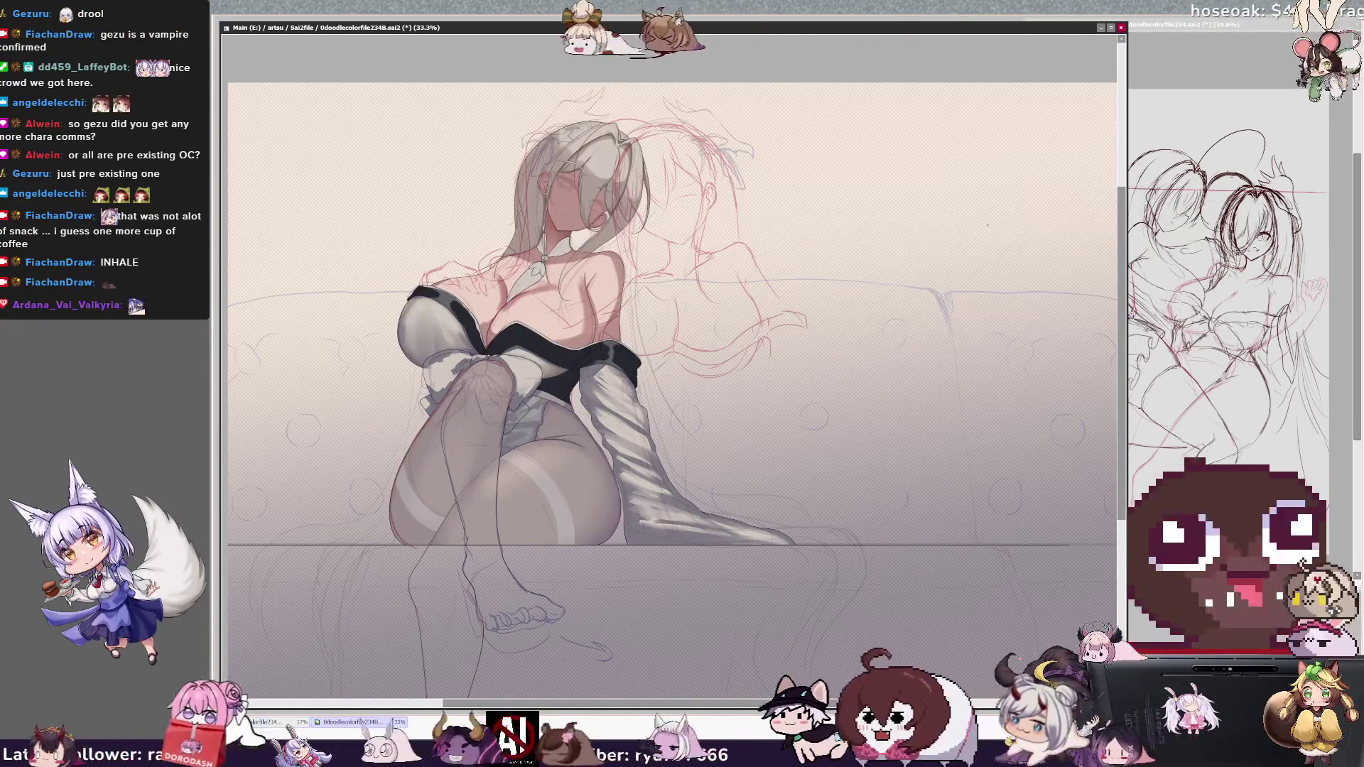
key("h")
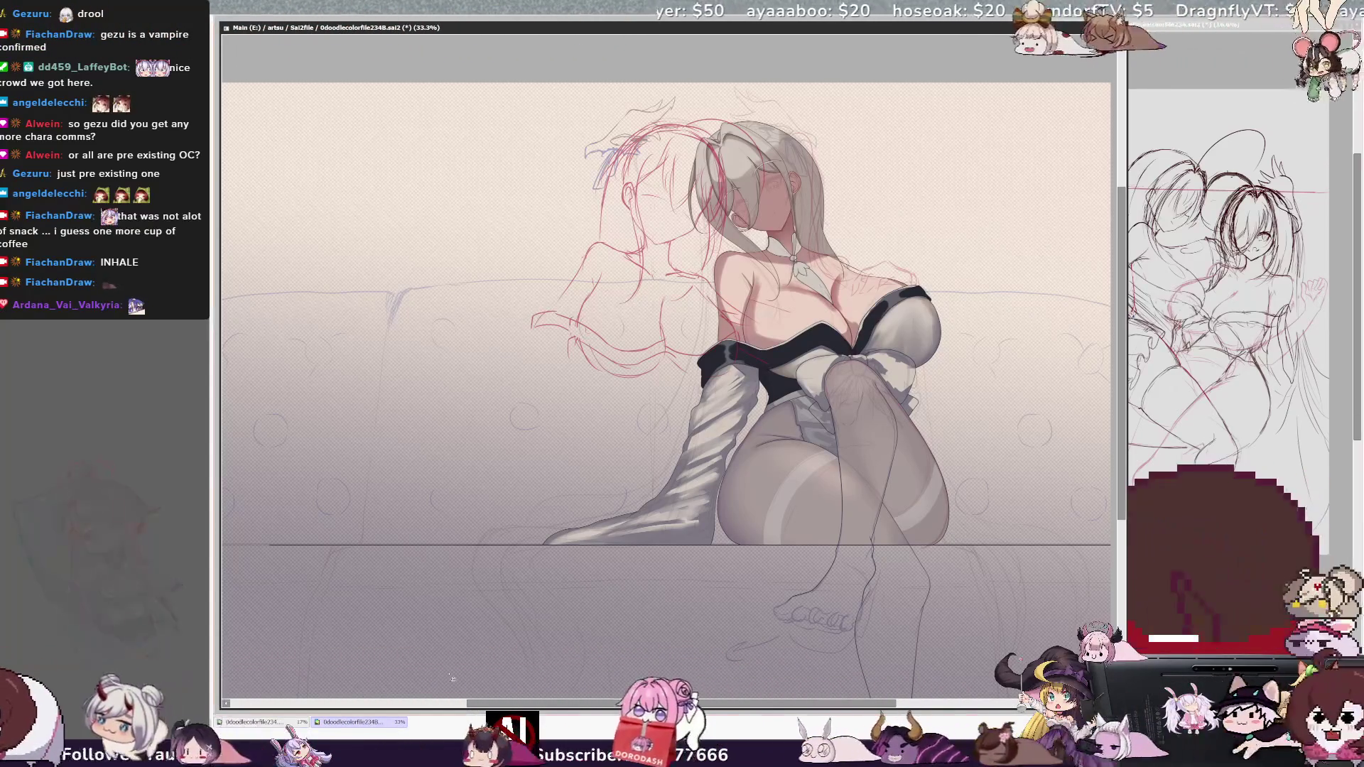
mouse_move(863, 638)
left_mouse_down()
mouse_move(893, 617)
mouse_move(910, 639)
mouse_move(893, 610)
left_mouse_up()
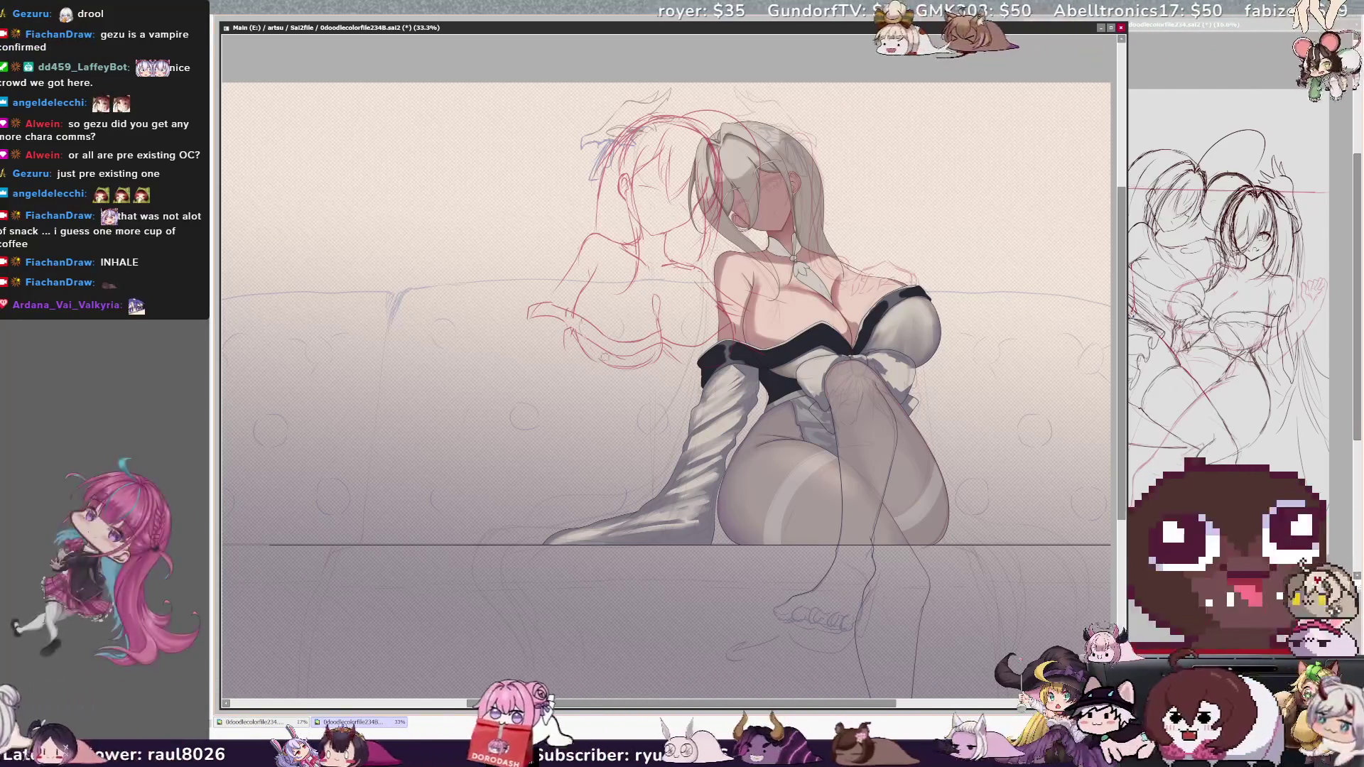
key("h")
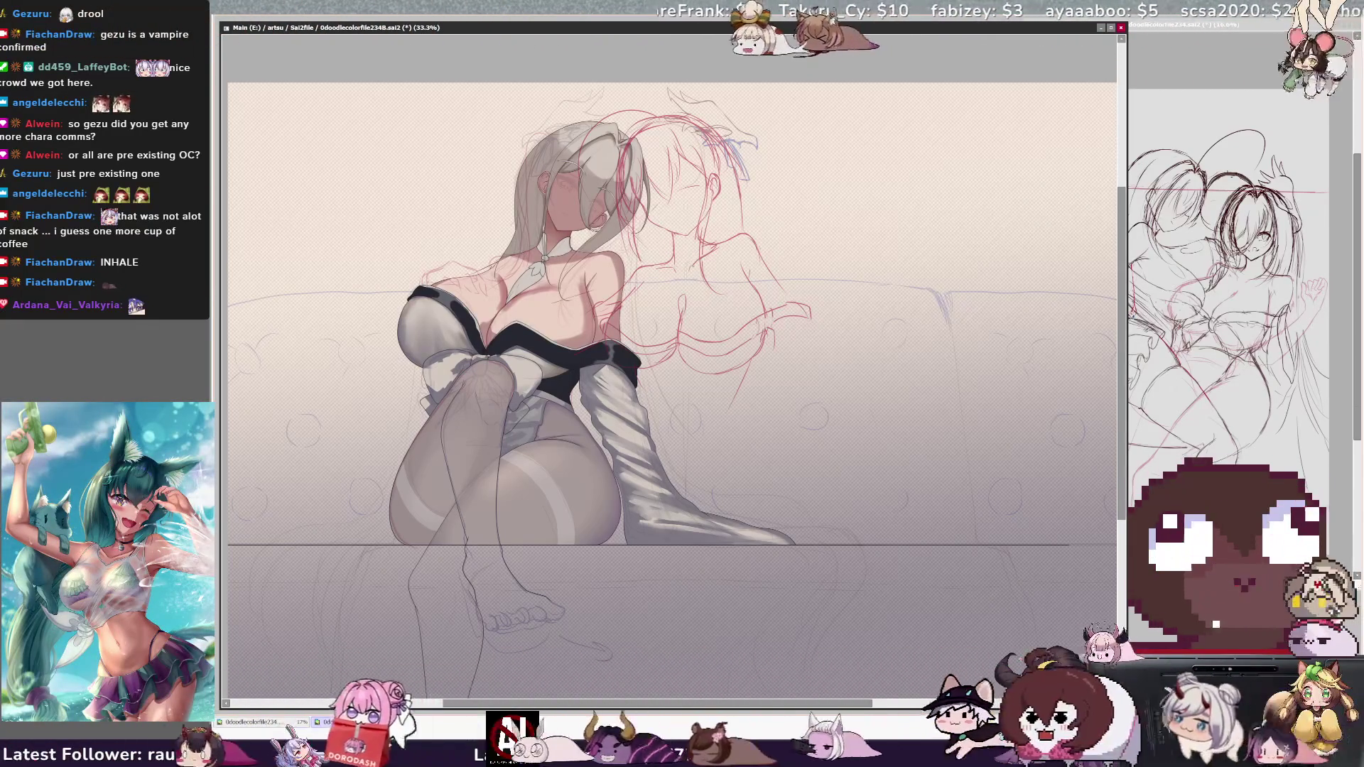
Mirror the canvas to compare, ending with the girl seated on the left
key("h")
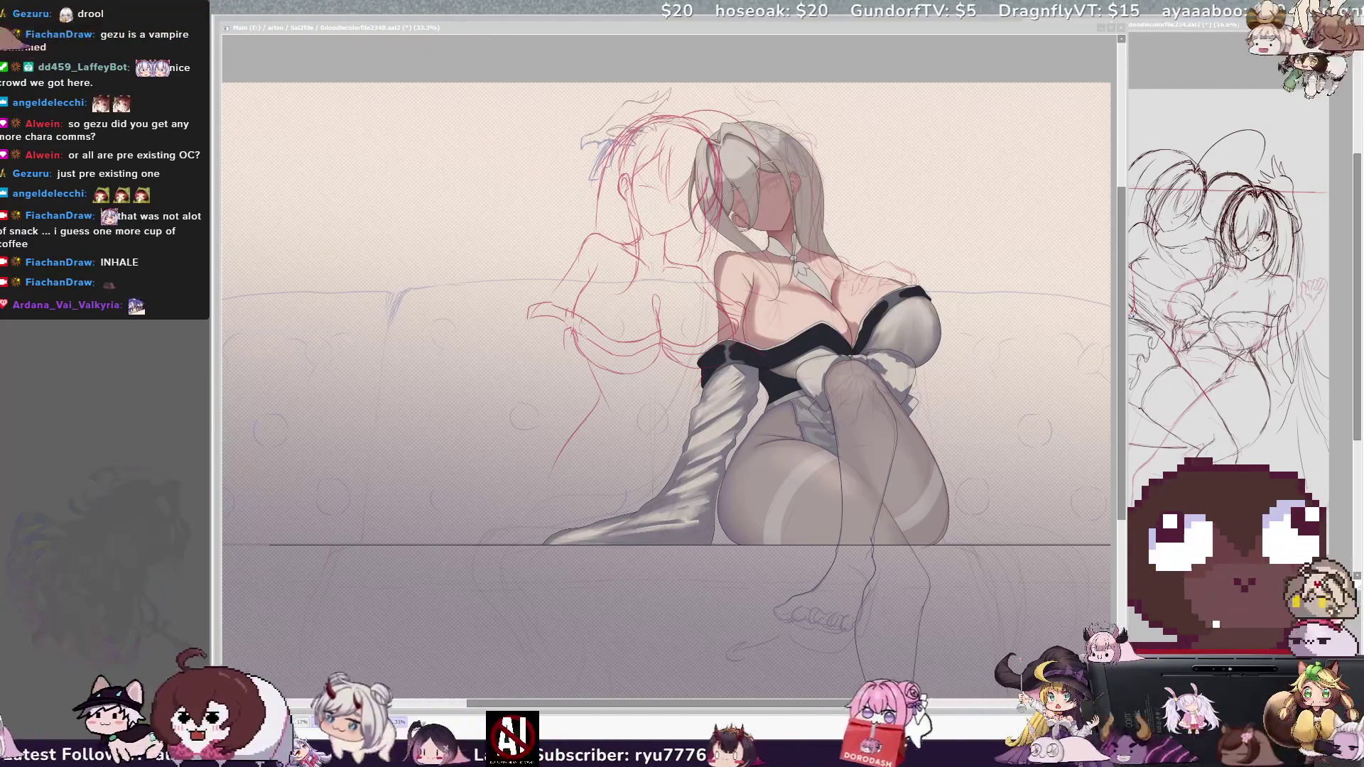
key("h")
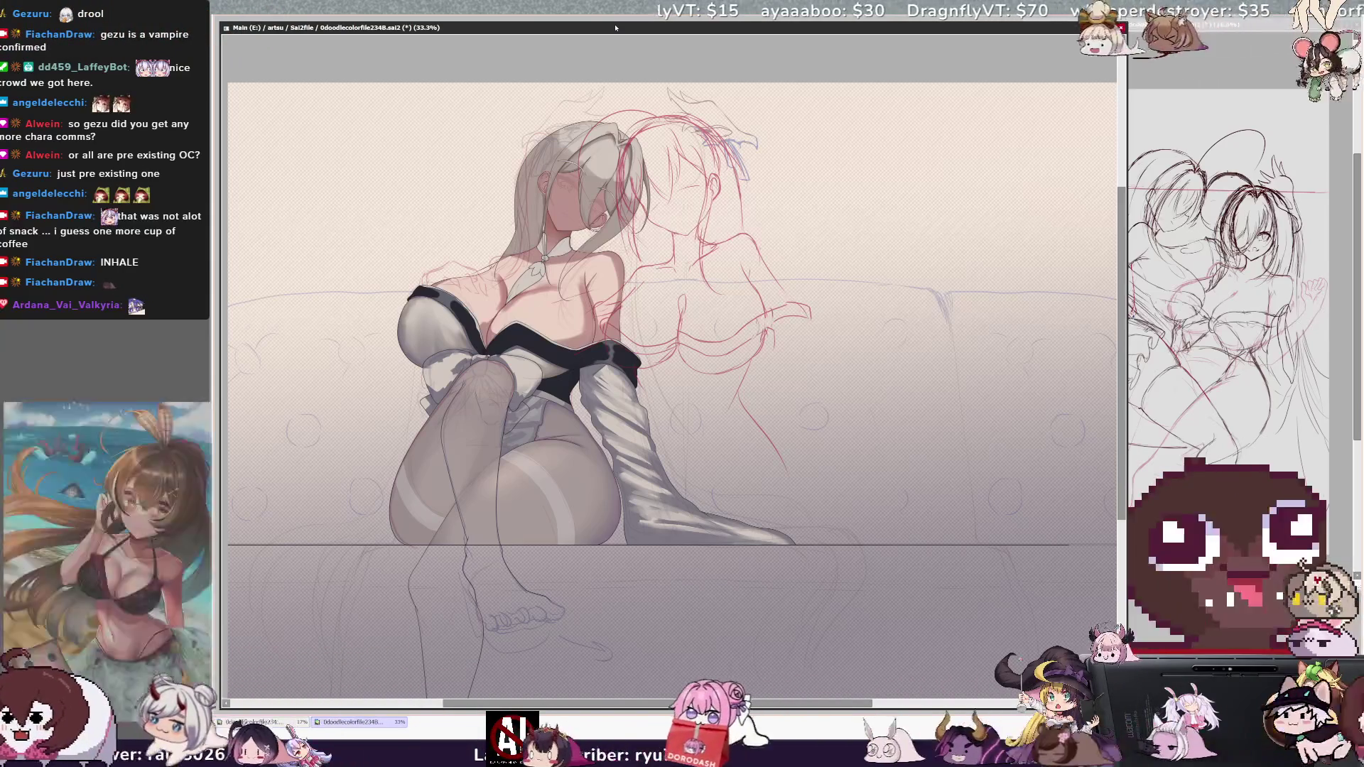
Flip the canvas view horizontally once more
key("h")
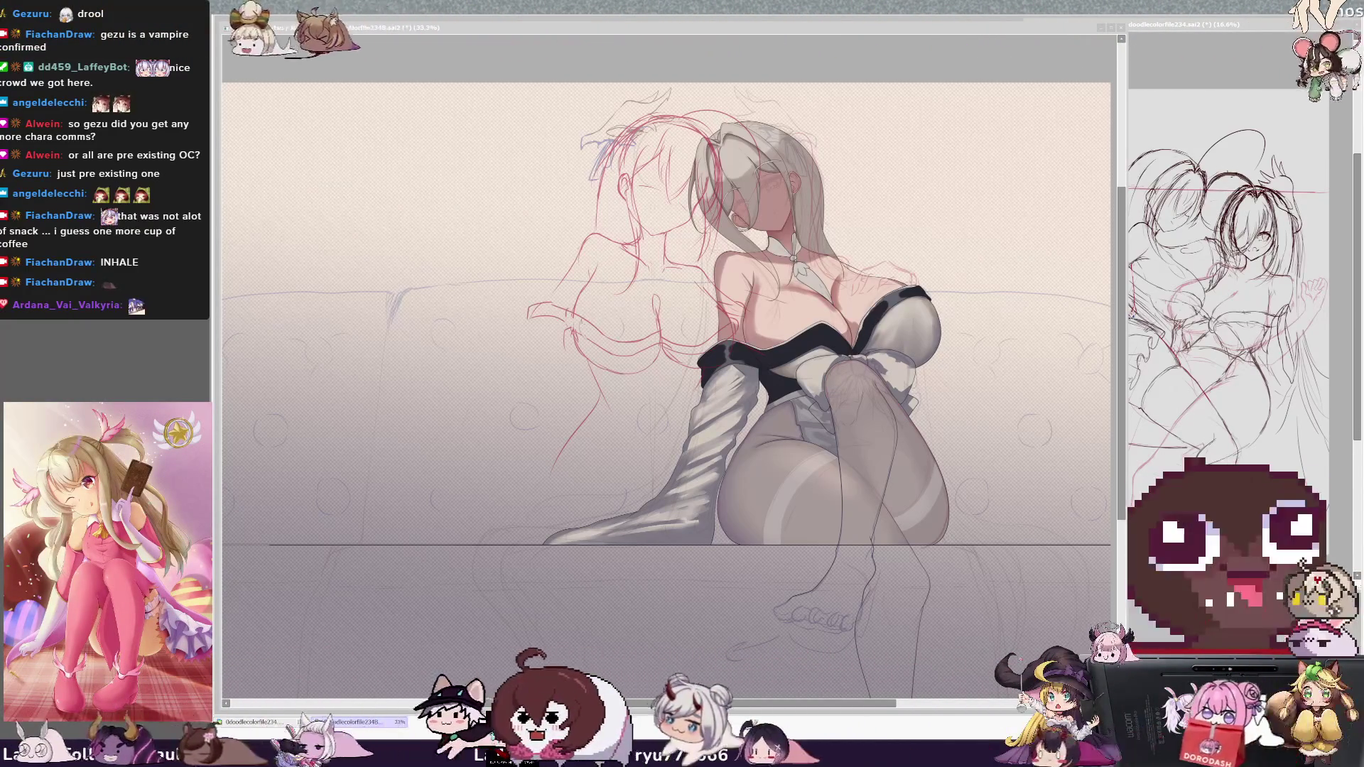
Zoom the canvas from 33.3% to 35.3% and bring the SAI drawing window back into focus
scroll(668, 384, "up", 1)
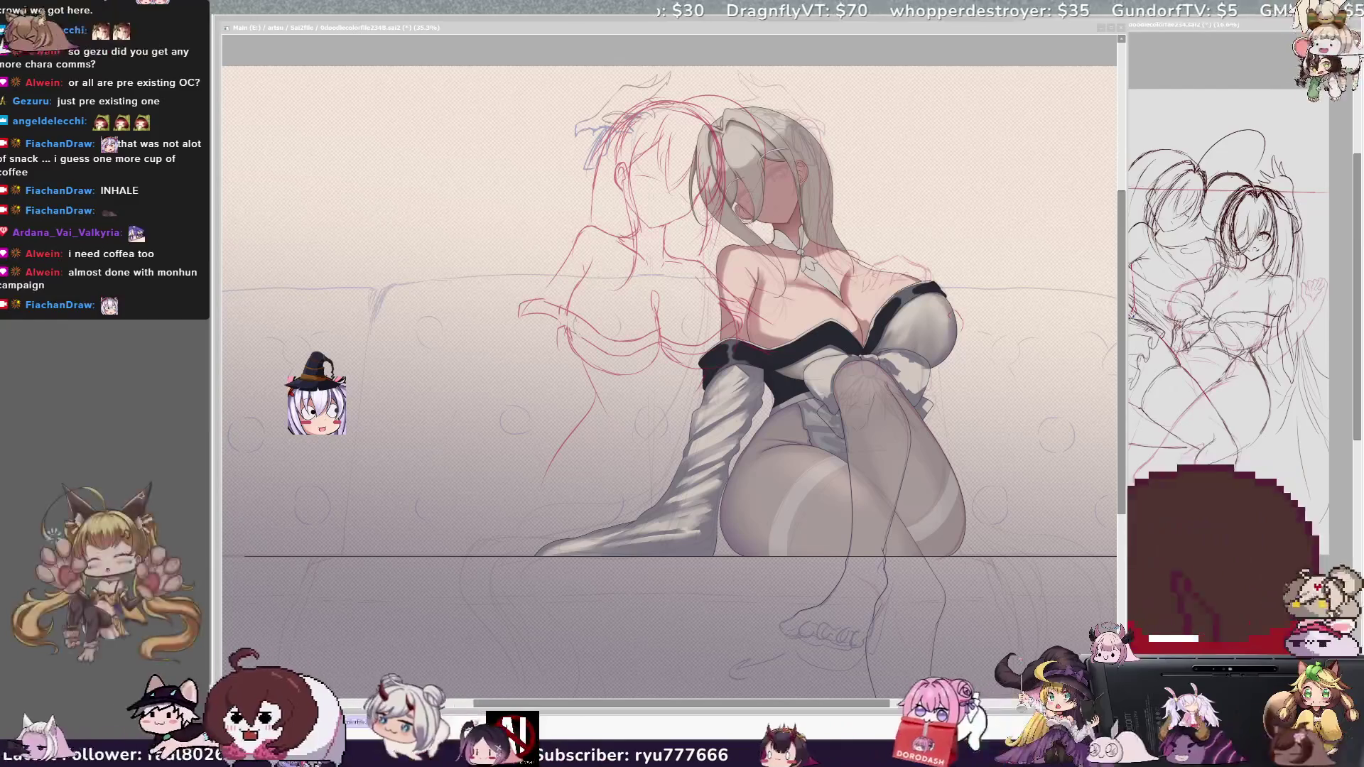
left_click(675, 314)
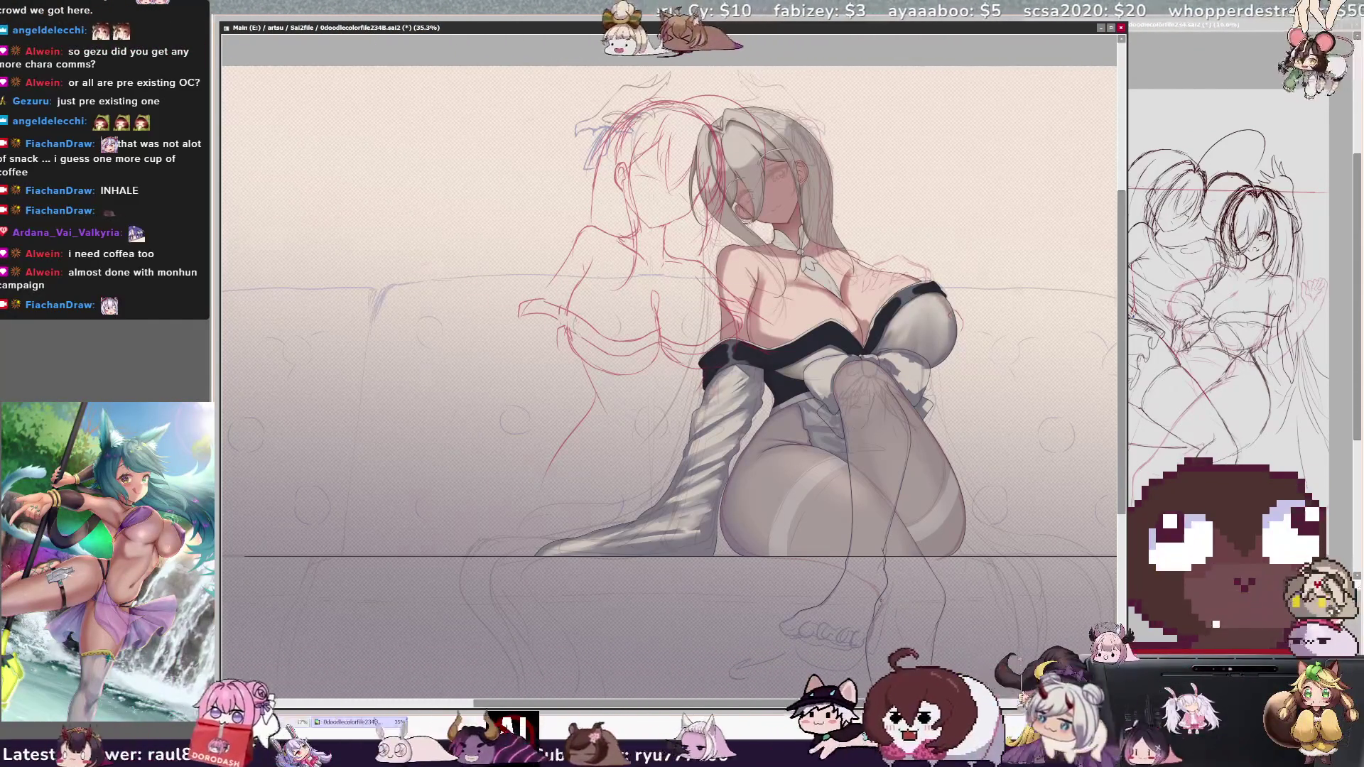
key("h")
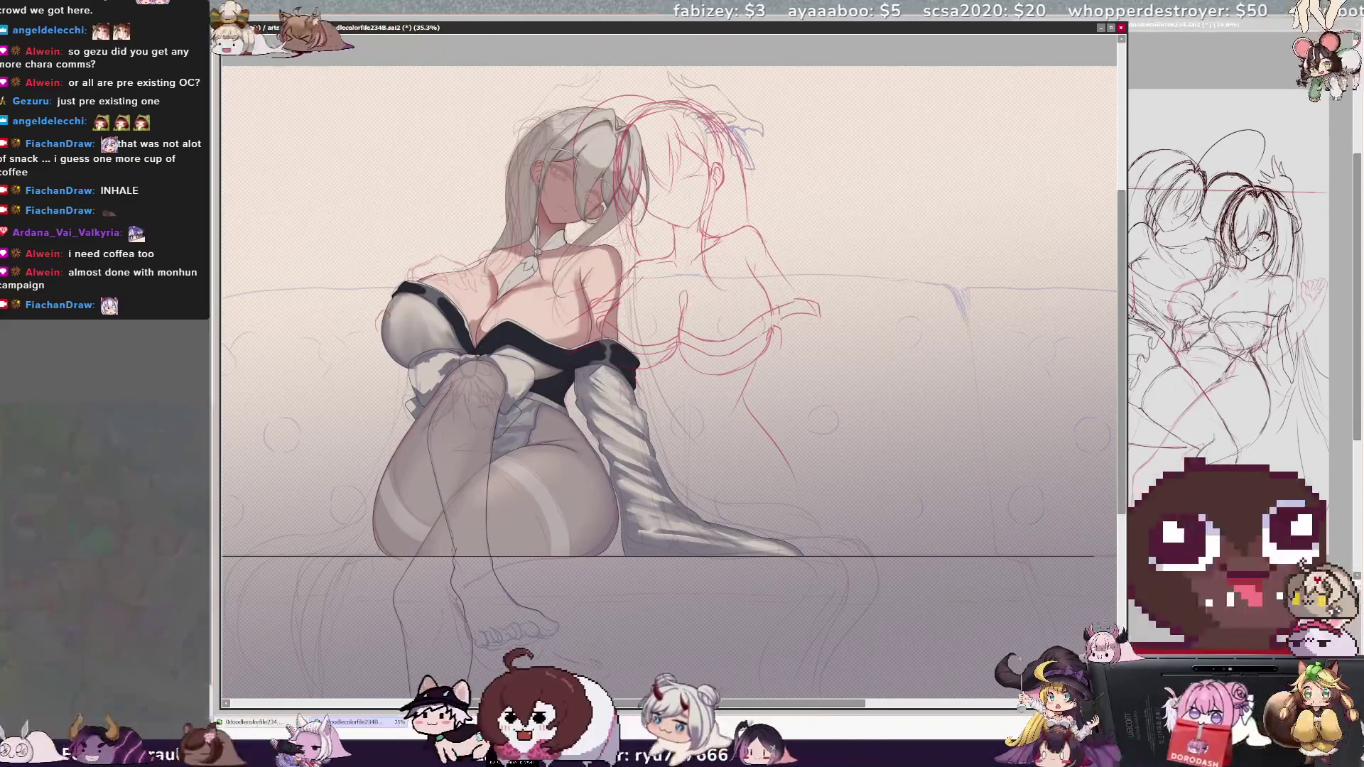
key("h")
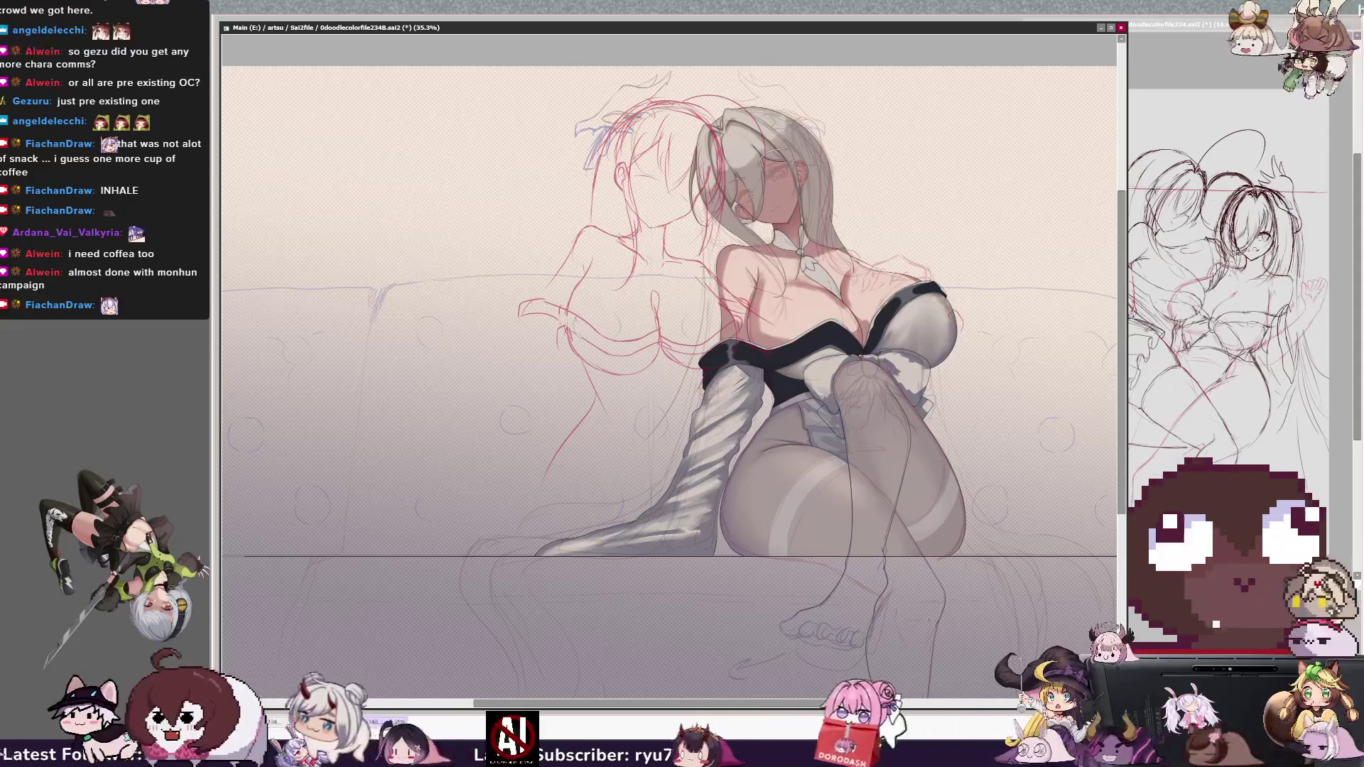
key("h")
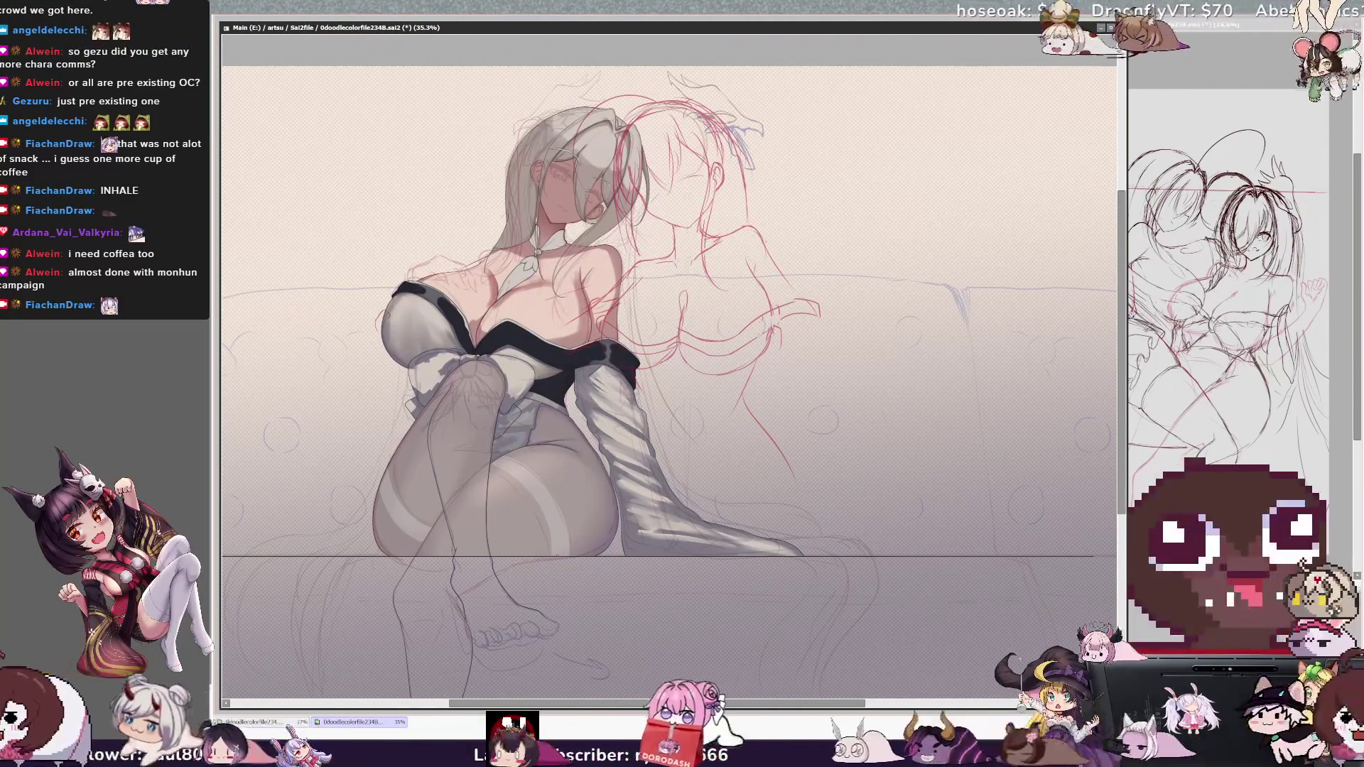
key("h")
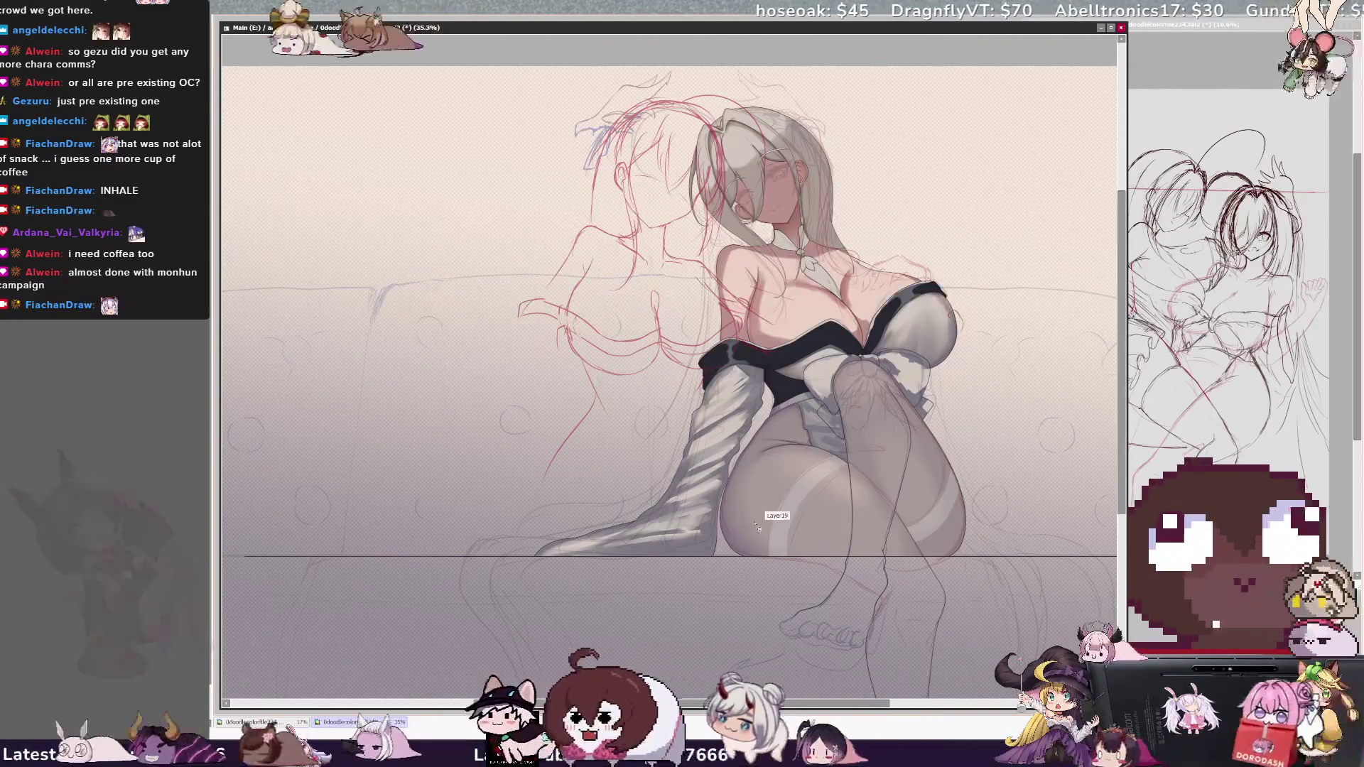
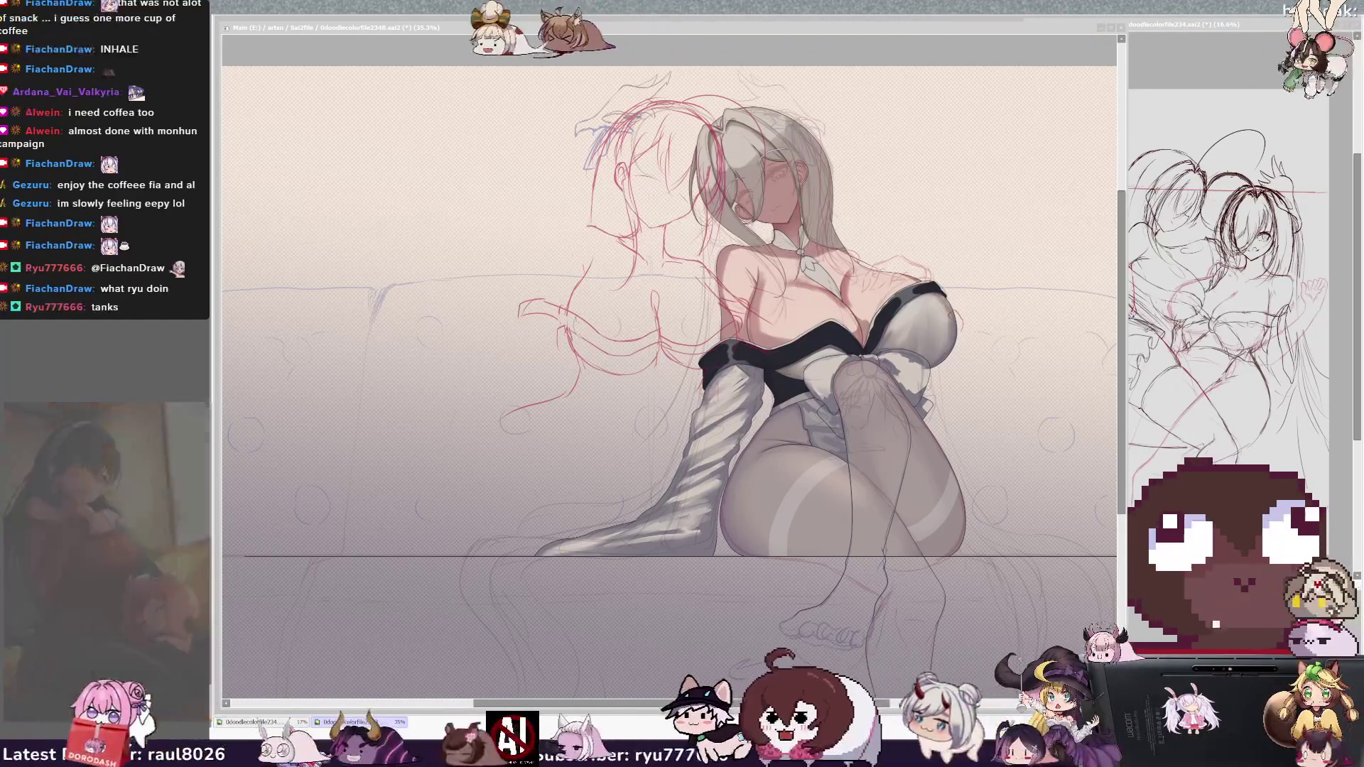
Zoom in from about 33% to 43% on the seated figure and add a short red sketch stroke
scroll(668, 370, "up", 1)
scroll(668, 370, "up", 1)
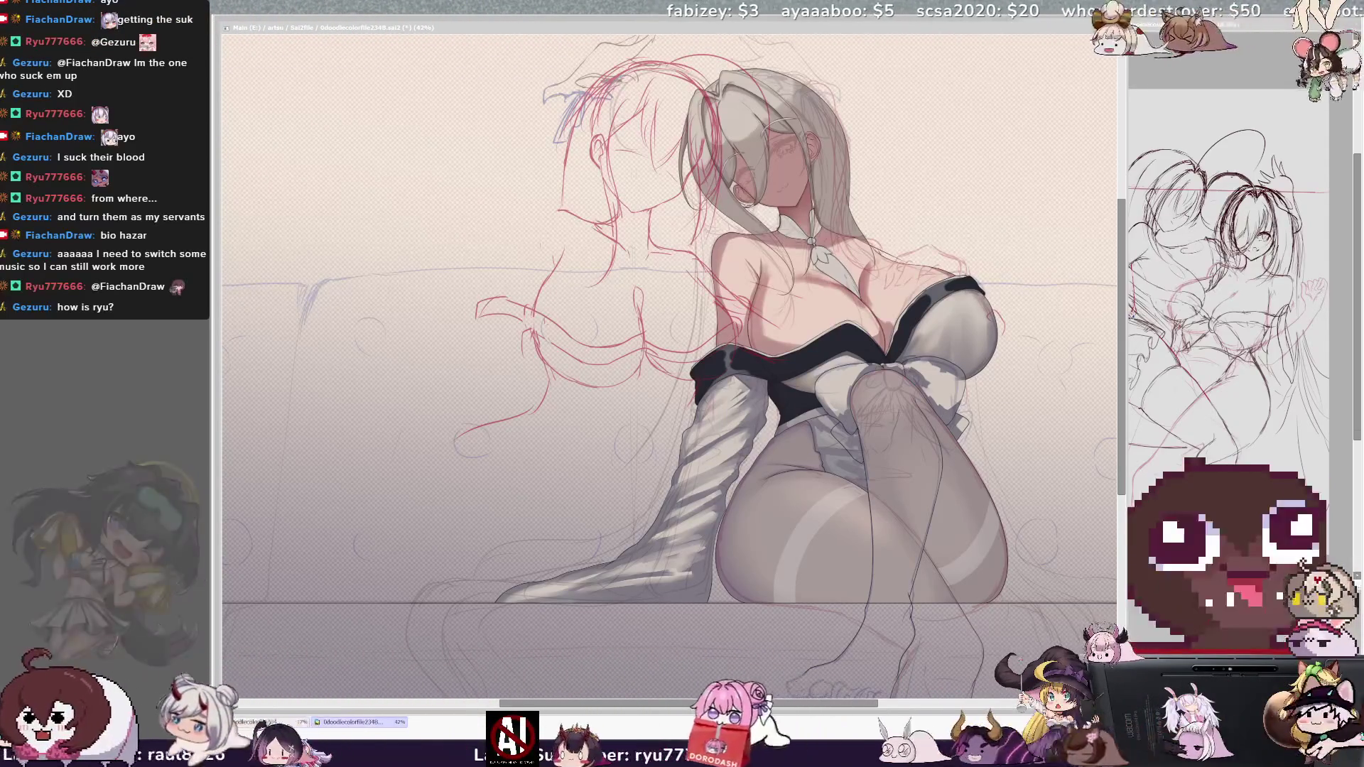
left_click_drag(462, 425, 440, 529)
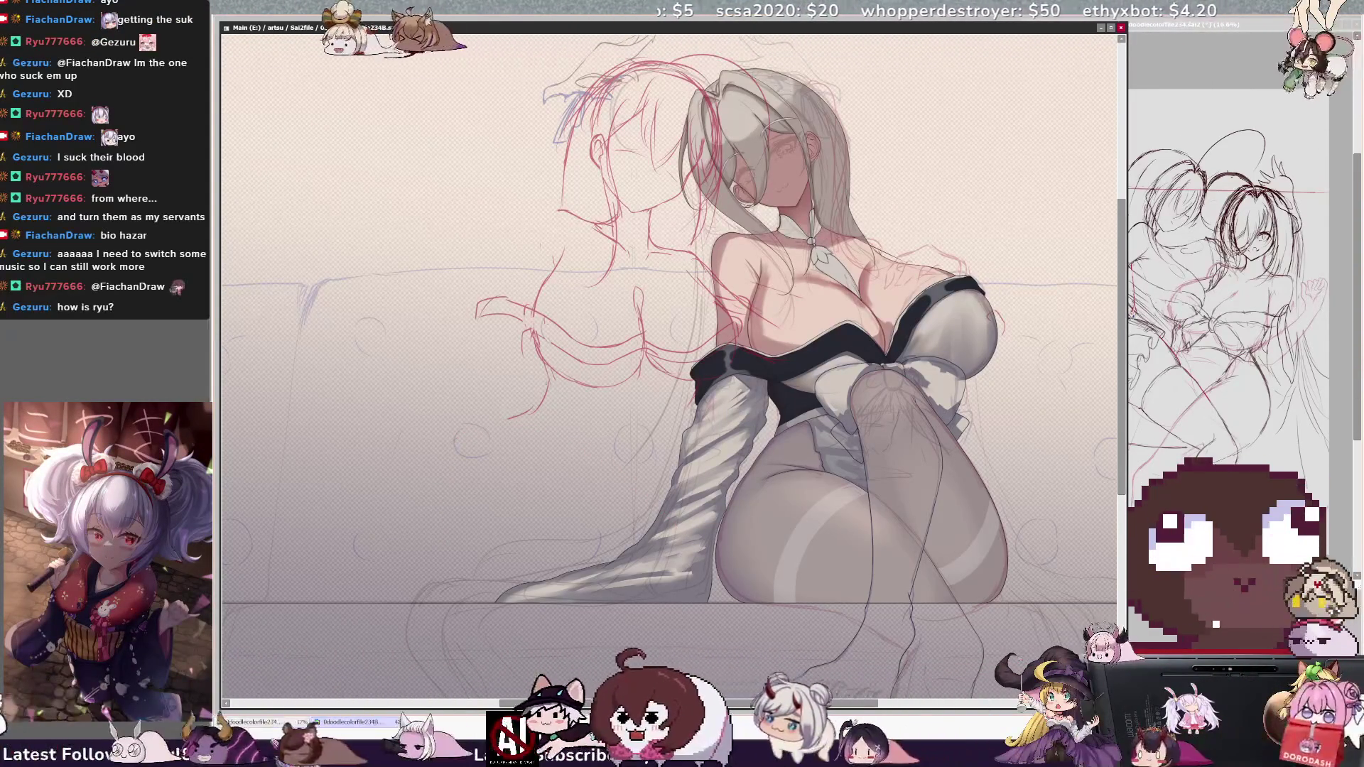
Check proportions in a mirrored view, select the figure's layer, and sketch a red guide line beside it
key("h")
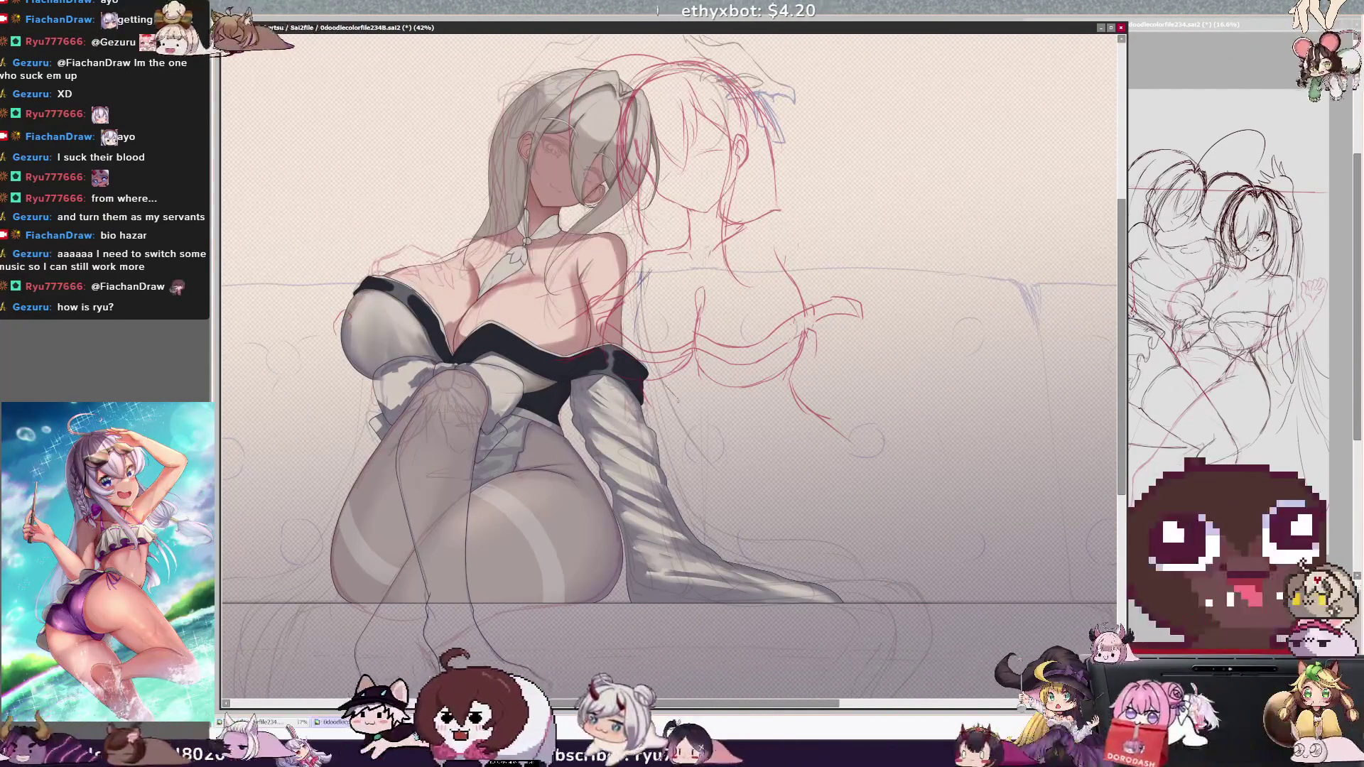
left_click(661, 331, "ctrl+shift")
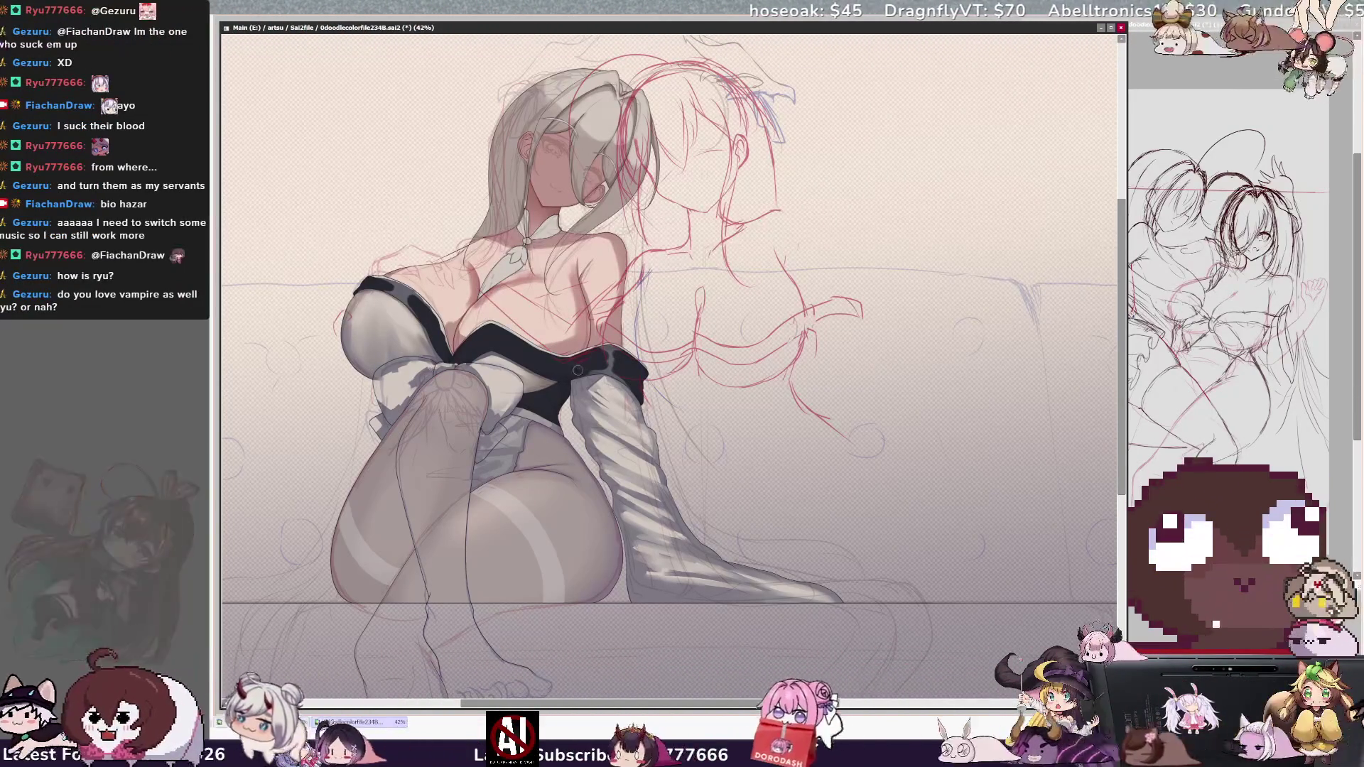
key("h")
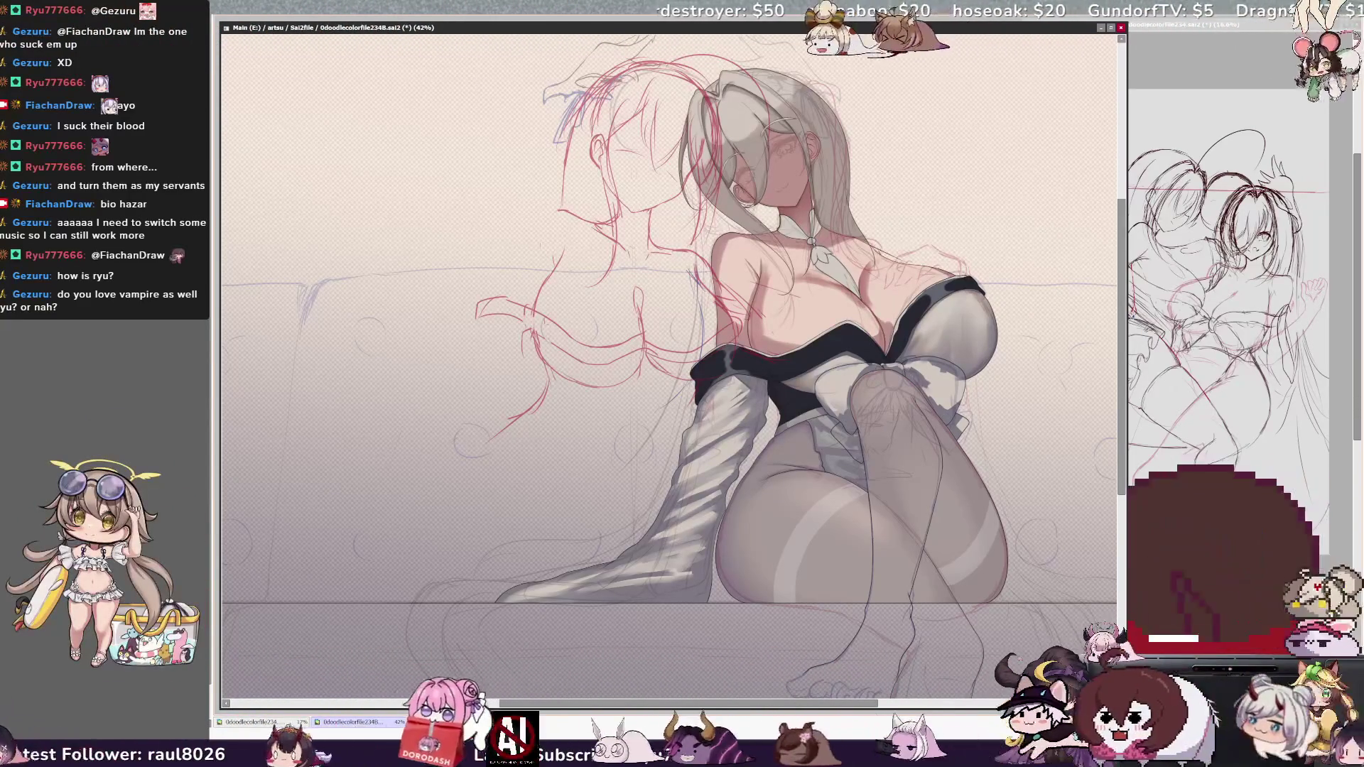
key("h")
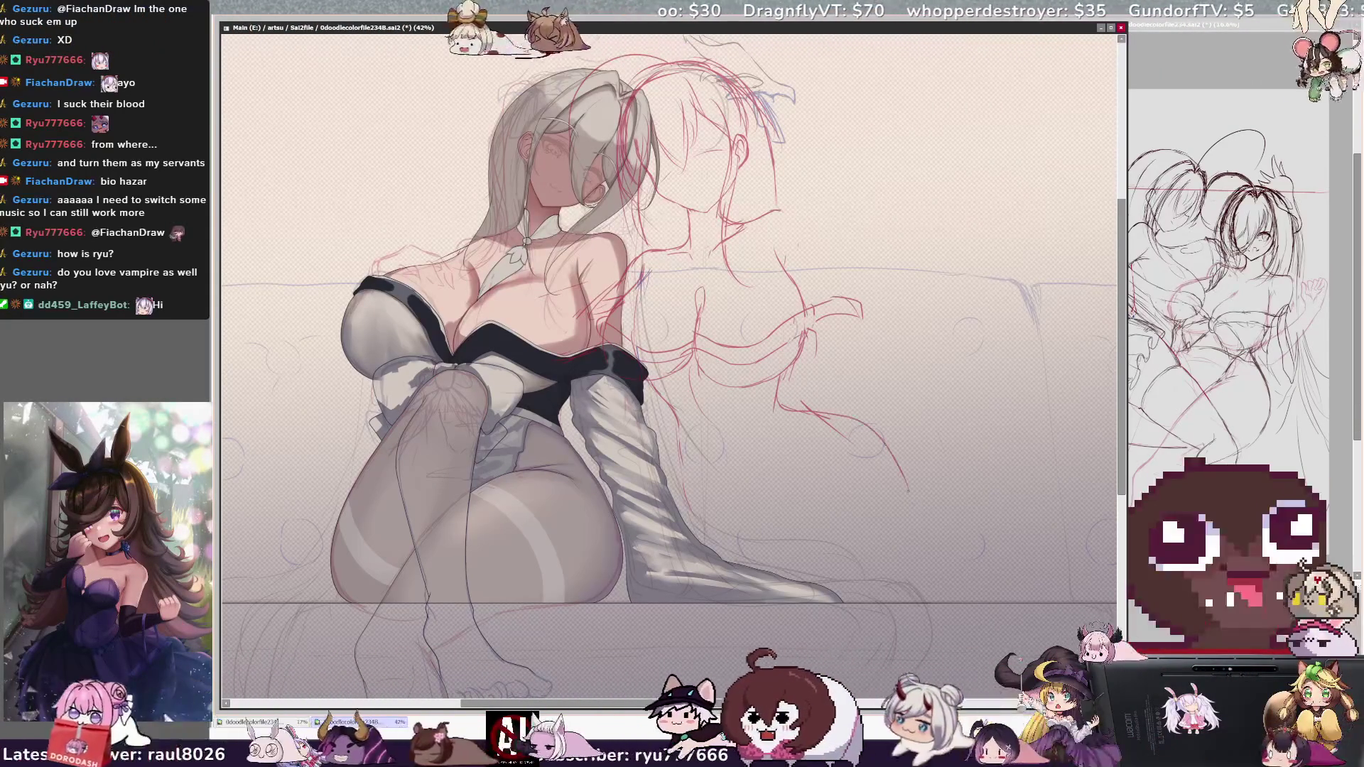
left_click_drag(810, 412, 908, 489)
key("h")
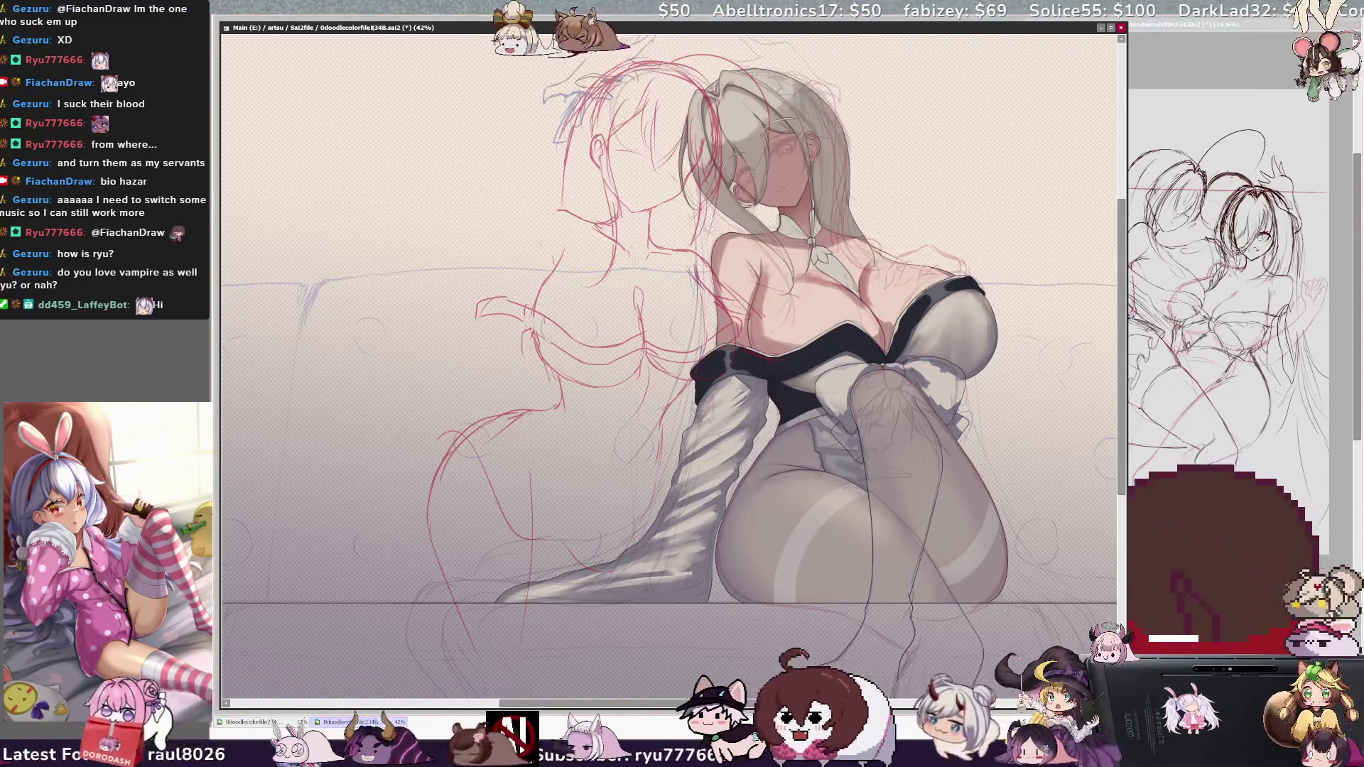
Zoom out to fit the whole image and recheck the figure mirrored before restoring the view
key("minus")
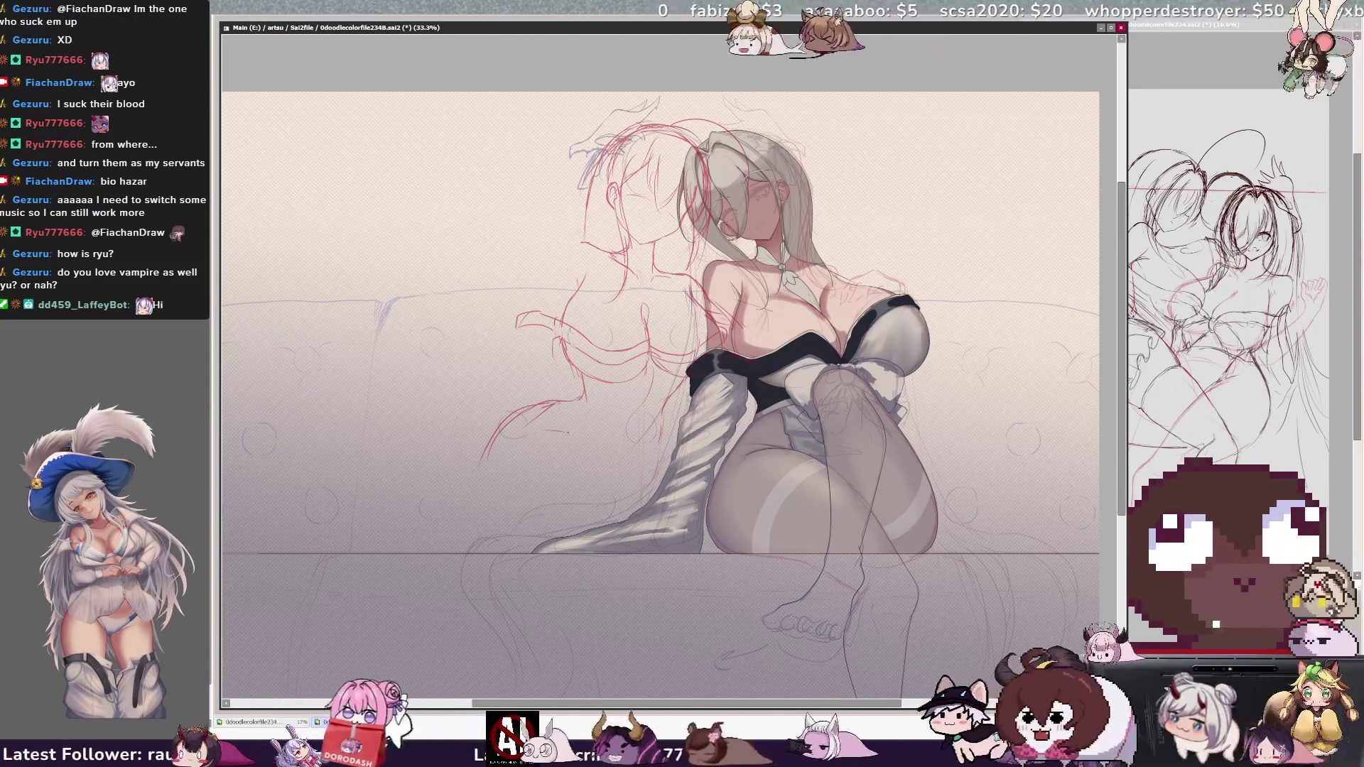
key("h")
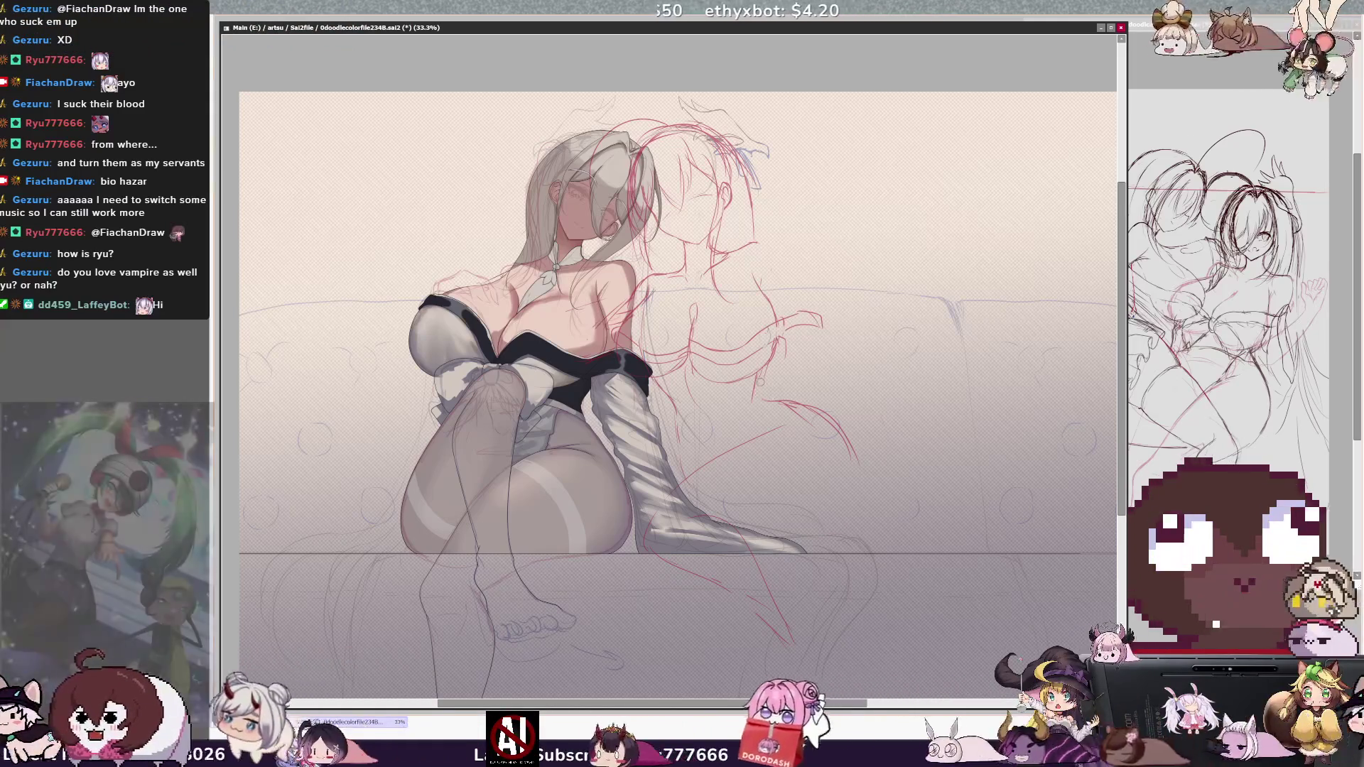
key("h")
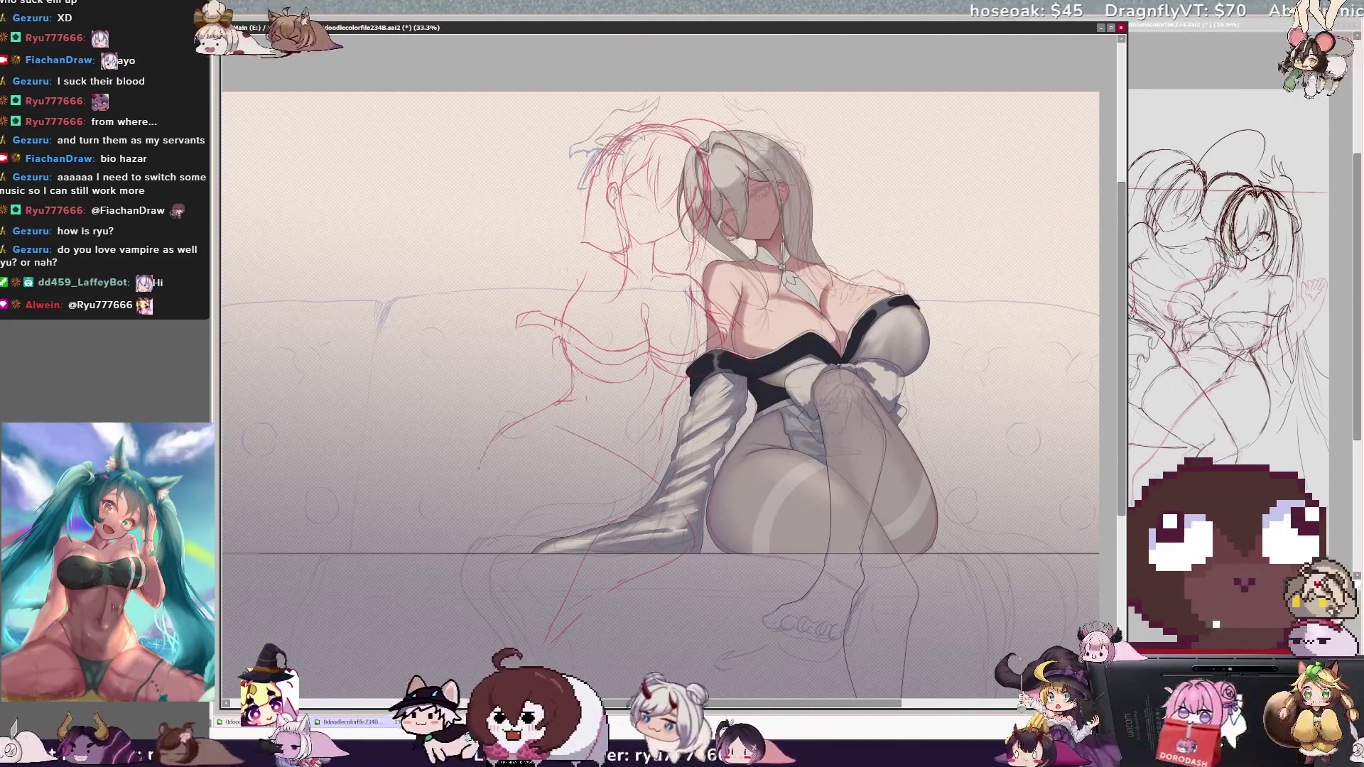
Sketch a red guide curve left of the figure, widen the reference sketch window, and refocus the main canvas
left_click_drag(529, 398, 498, 530)
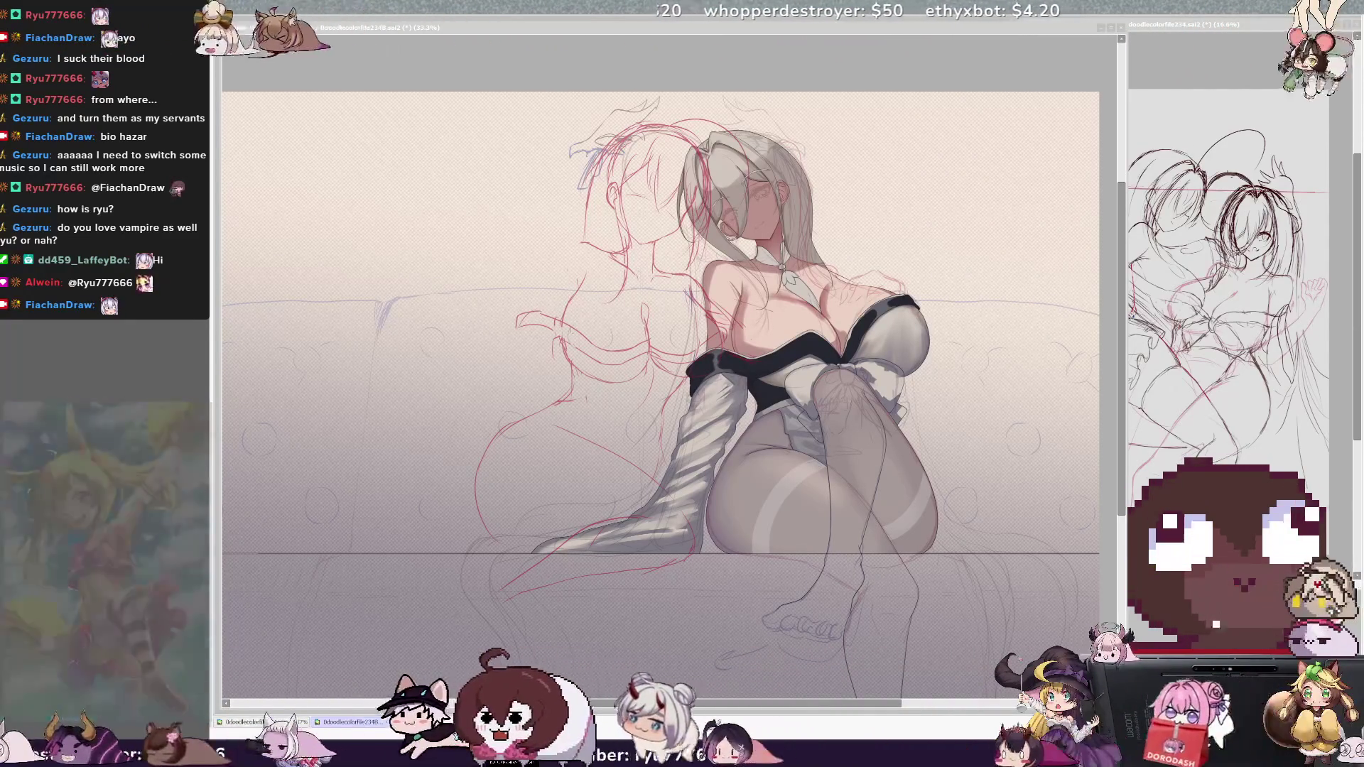
left_click_drag(1126, 320, 1024, 320)
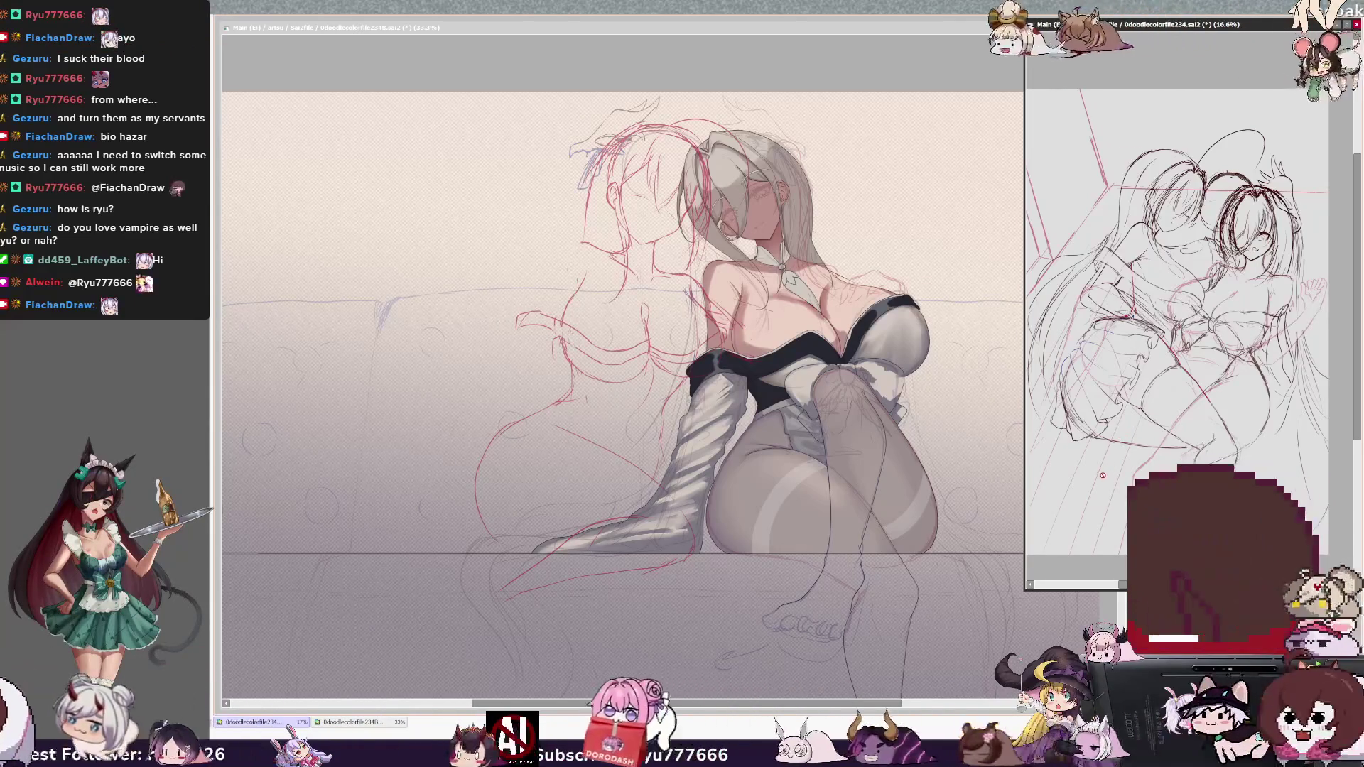
left_click(880, 706)
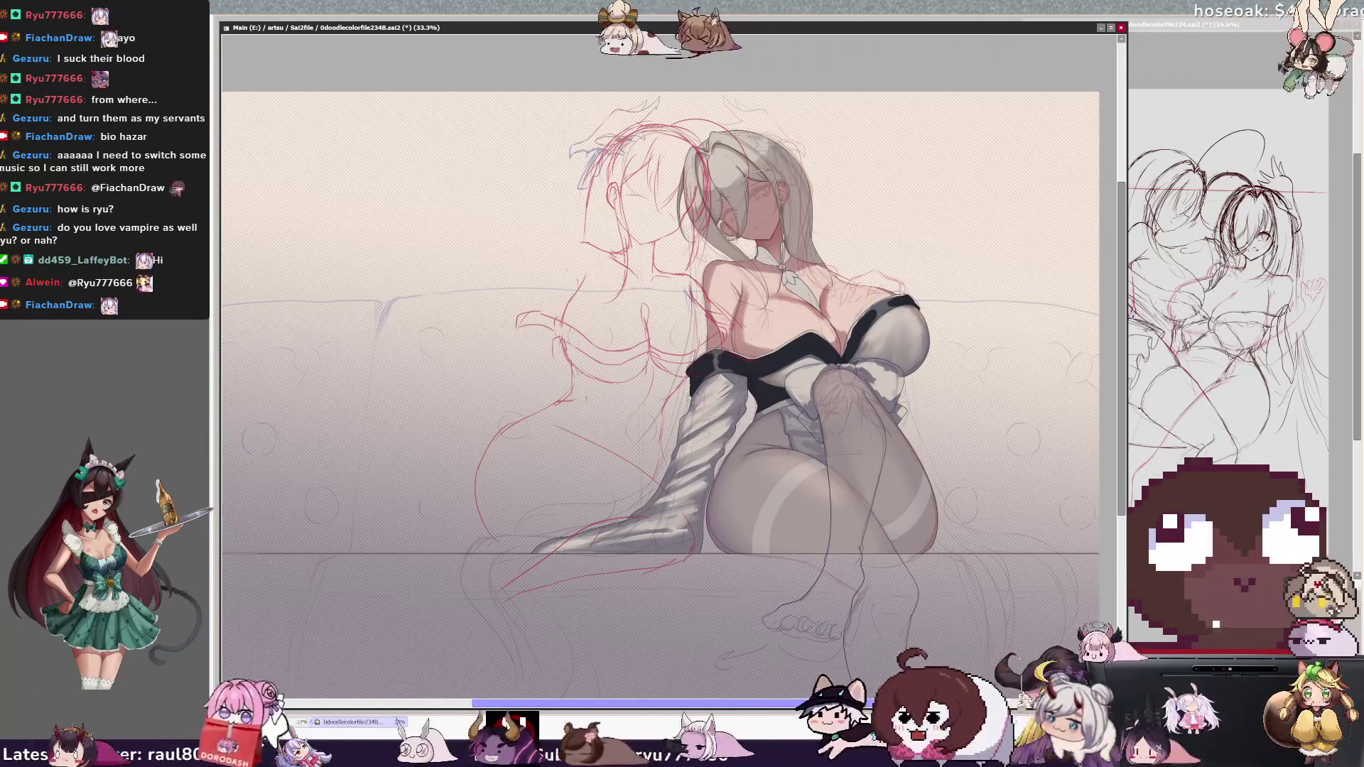